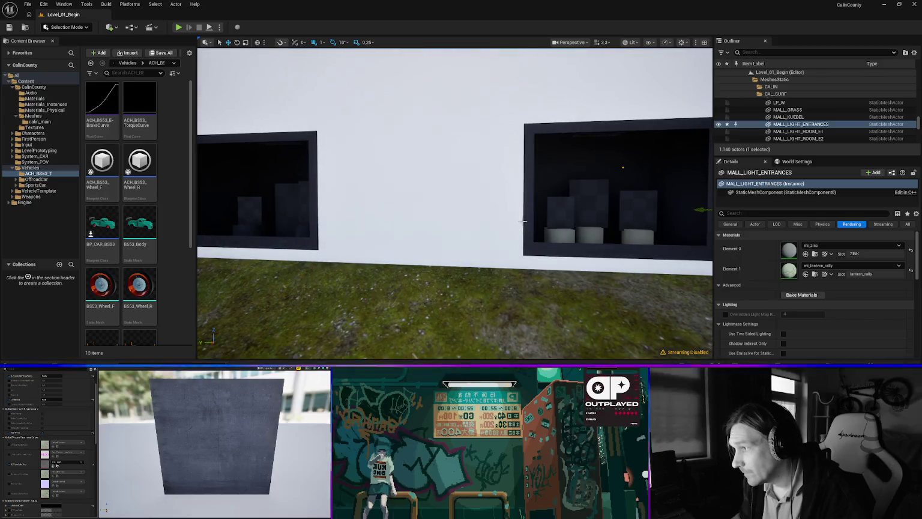
- Select CAL_Mall_WIN and search the Content Drawer's Textures for 'floo', finding no matches
left_click(601, 213)
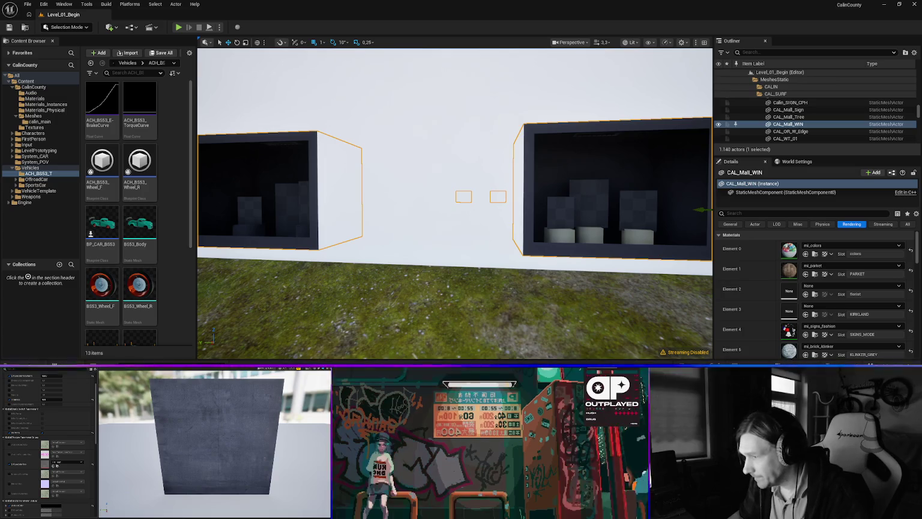
key("ctrl+space")
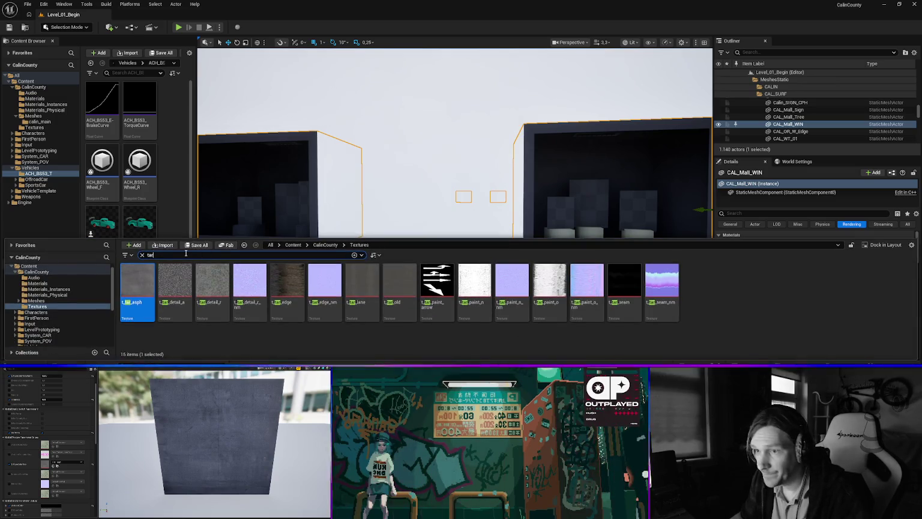
key("BackSpace")
key("BackSpace")
key("BackSpace")
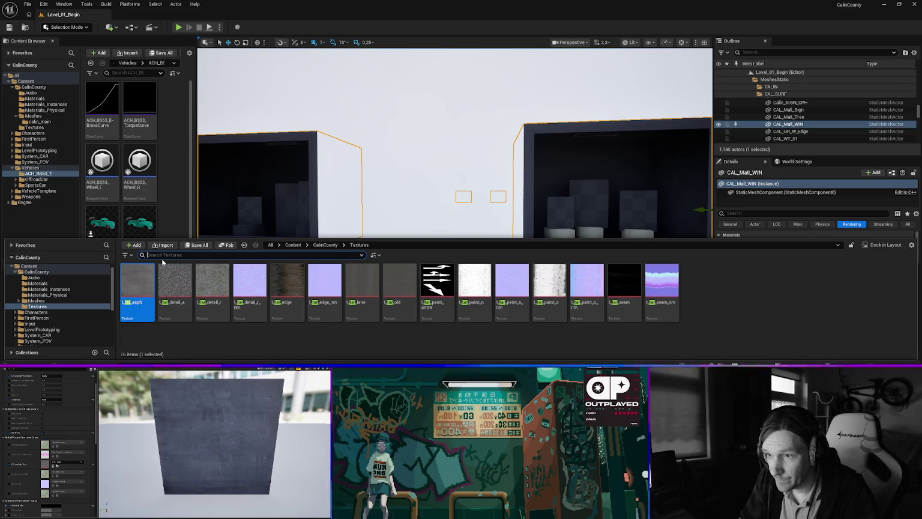
type("floo")
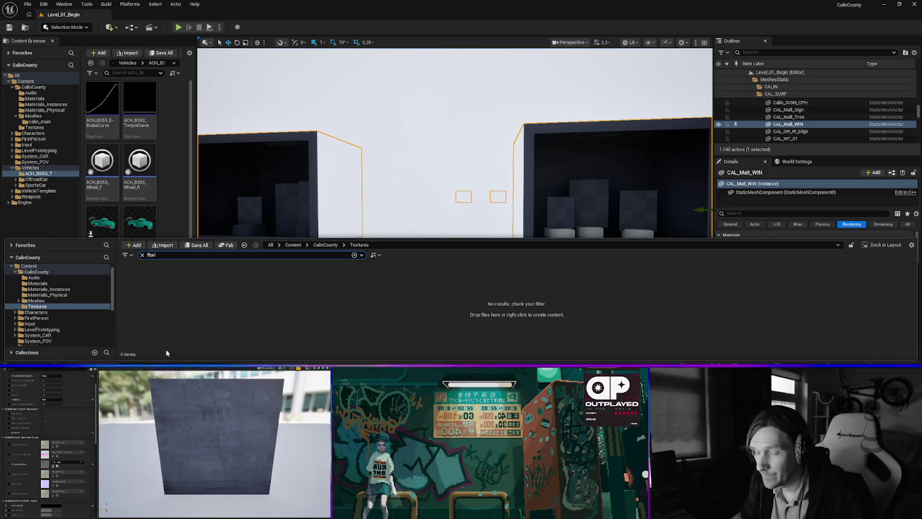
key("alt+Tab")
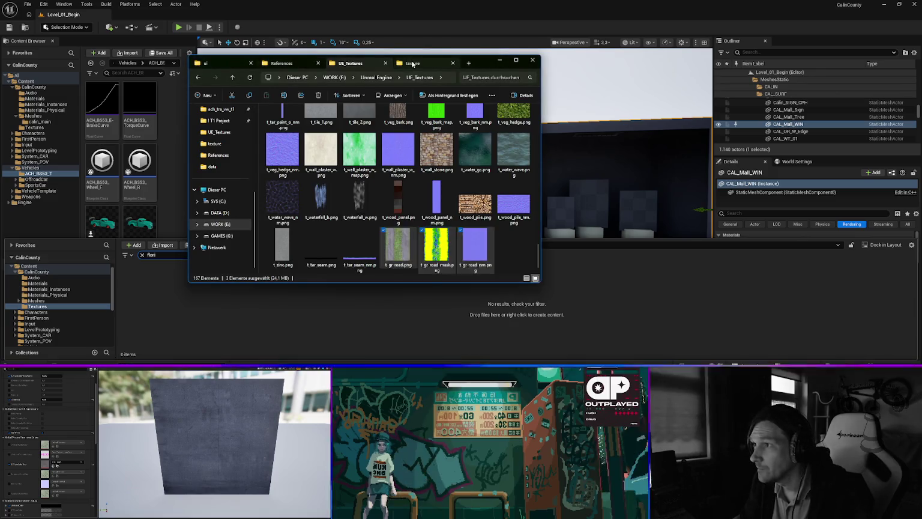
- Open florist.dds from the texture folder in GIMP via Öffnen mit
scroll(417, 194, "down", 3)
type("flo")
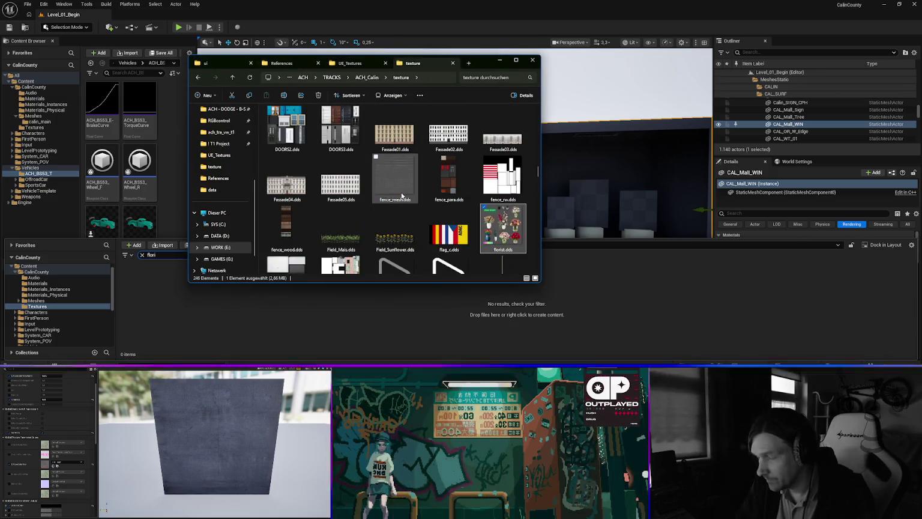
right_click(503, 243)
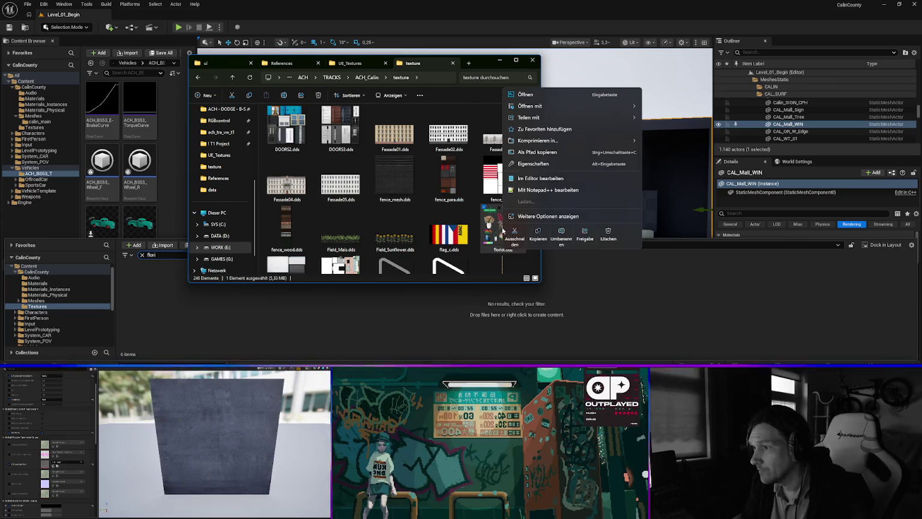
mouse_move(602, 121)
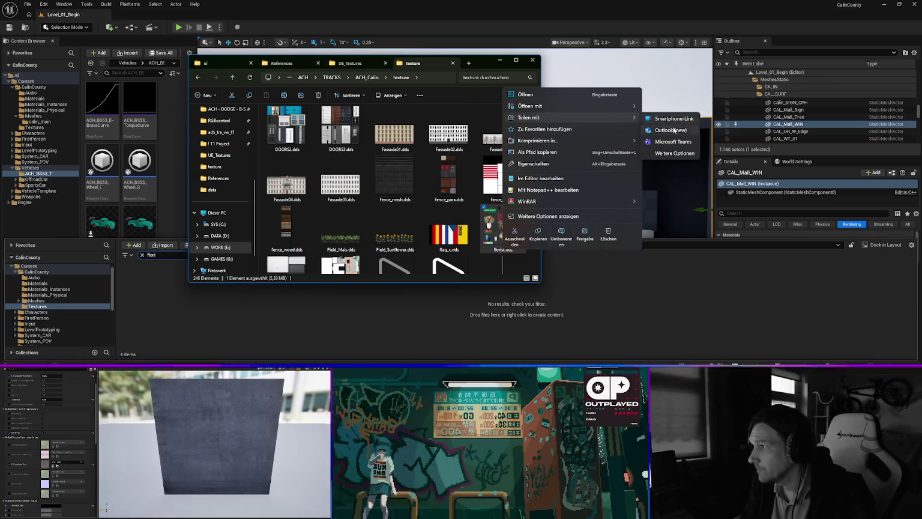
left_click(690, 119)
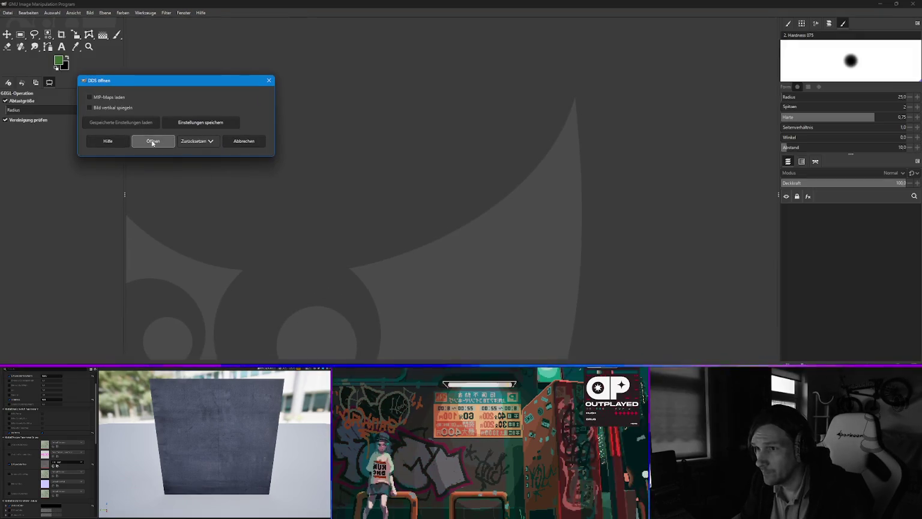
- Confirm the florist DDS import and open Field_Sunflower.dds in GIMP
left_click(153, 141)
key("alt+Tab")
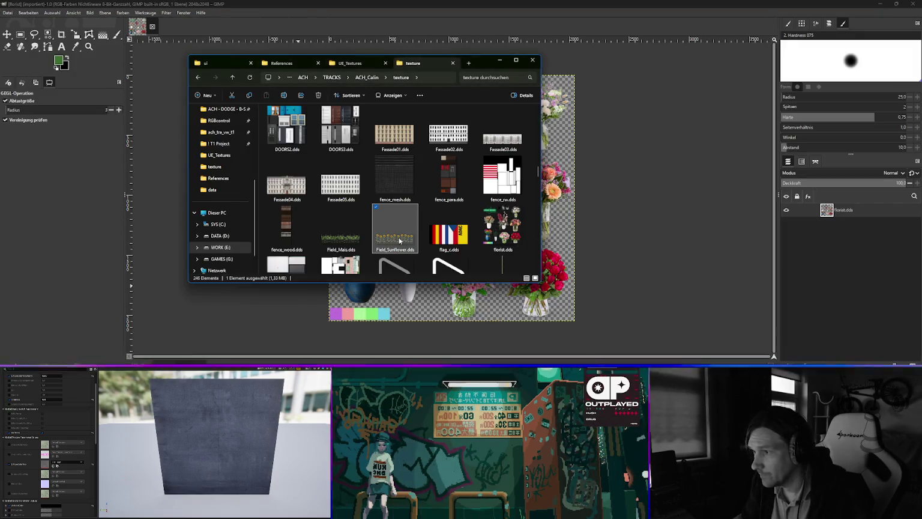
right_click(397, 232)
mouse_move(431, 133)
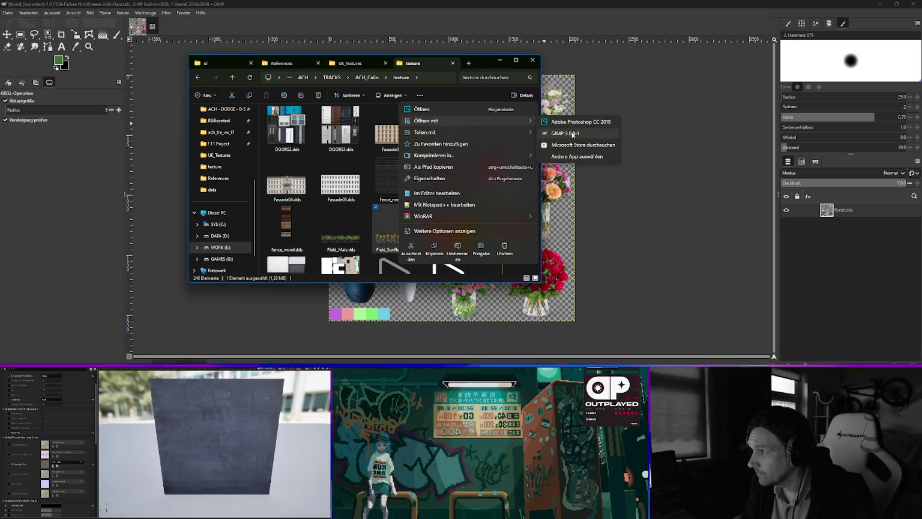
key("Escape")
- Open Field_Mais.dds in GIMP and confirm its DDS import
left_click(342, 236)
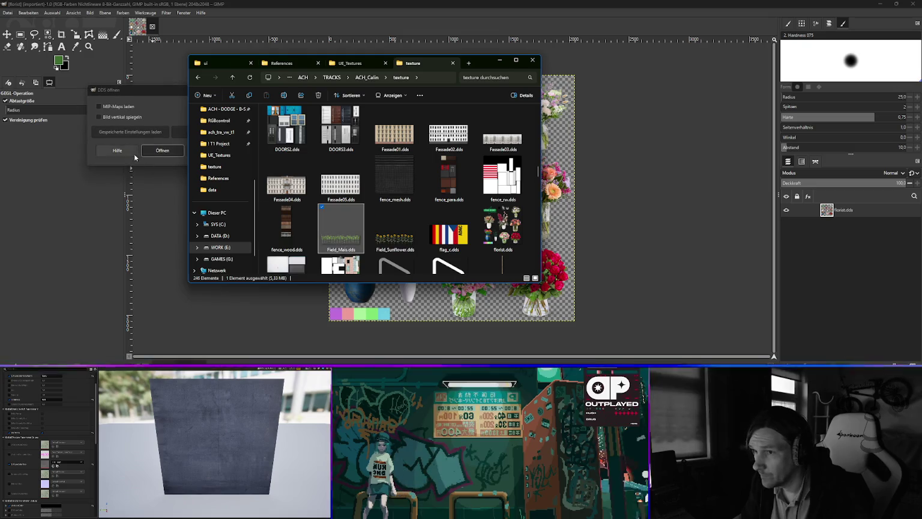
right_click(345, 237)
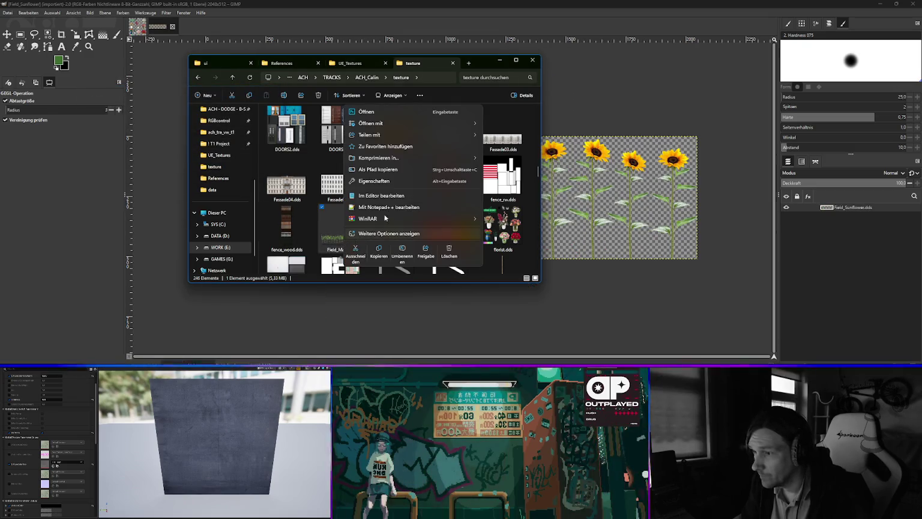
mouse_move(384, 123)
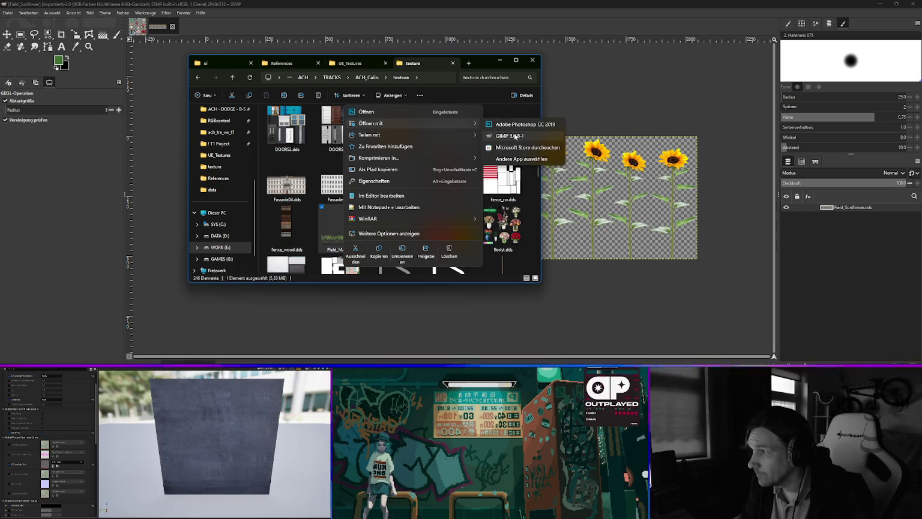
left_click(502, 157)
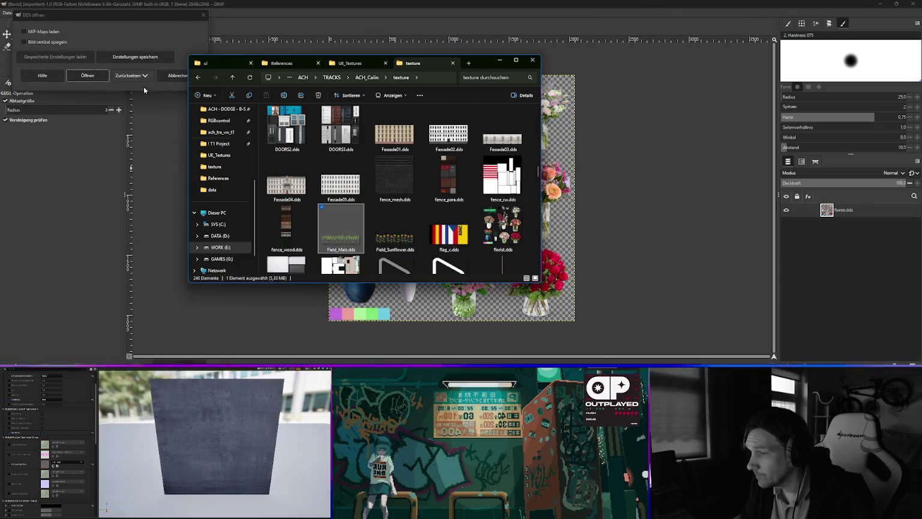
left_click(87, 76)
scroll(359, 217, "down", 2)
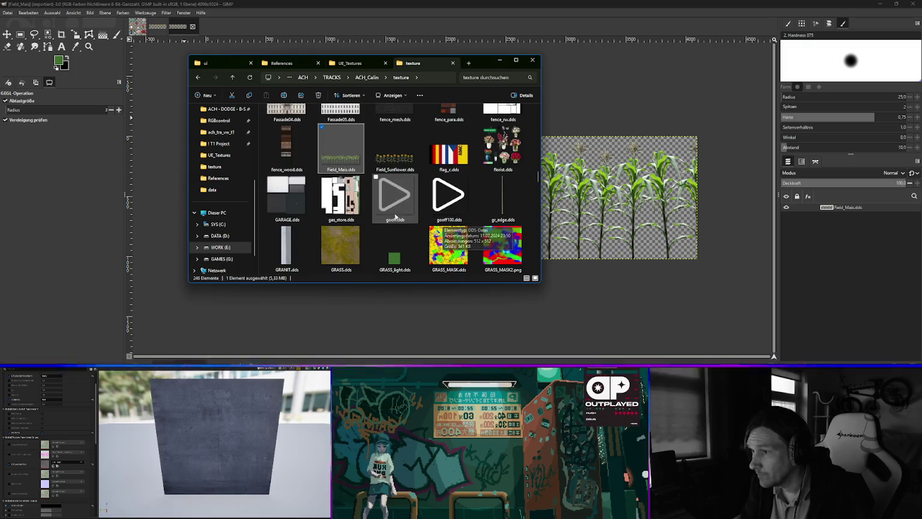
left_click(501, 8)
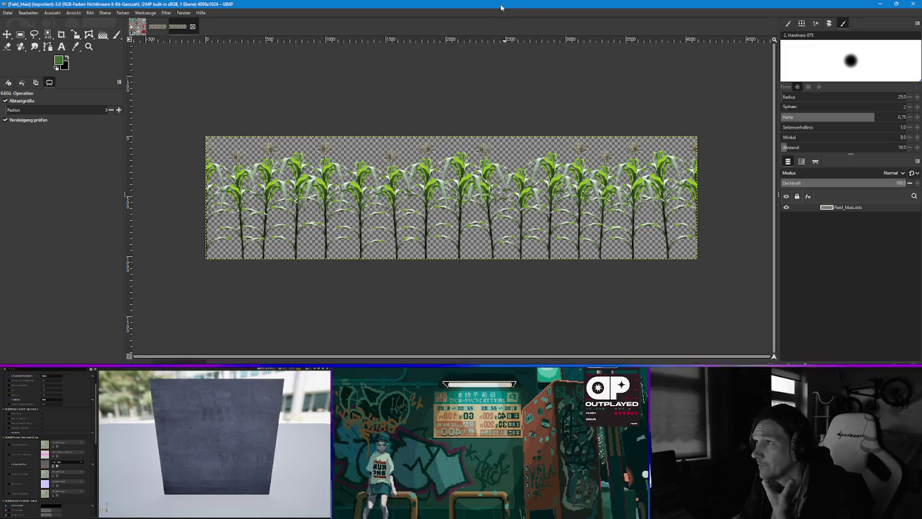
- Export the corn image as t_veg_trim_mais.png with the default PNG settings
left_click(10, 13)
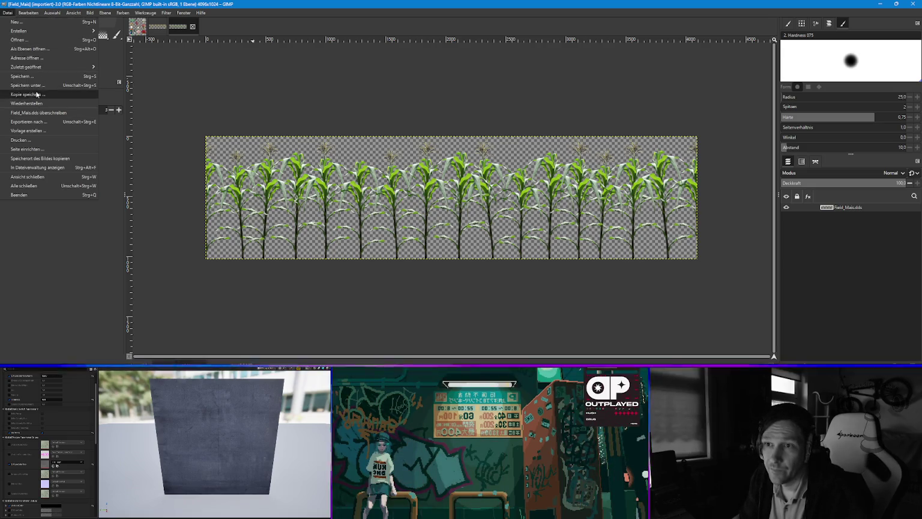
left_click(36, 123)
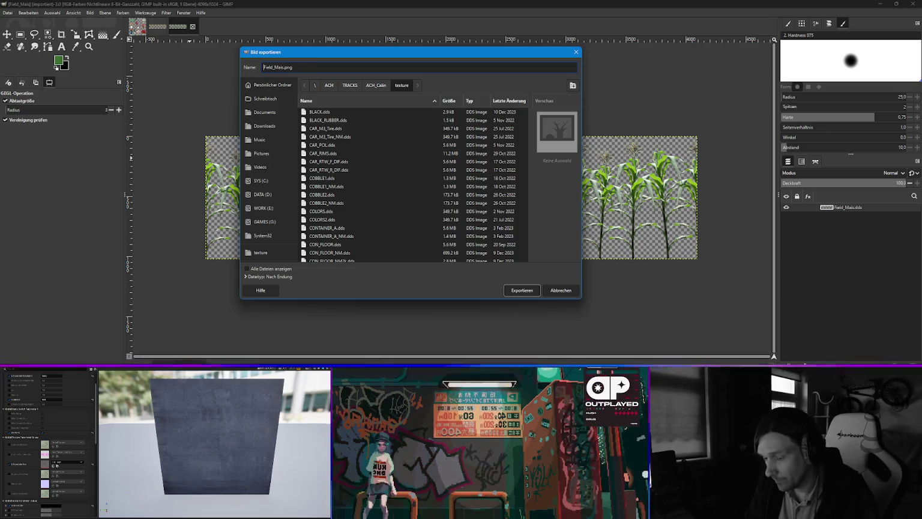
type("t_")
key("Delete")
key("Delete")
key("Delete")
type("veg_trim")
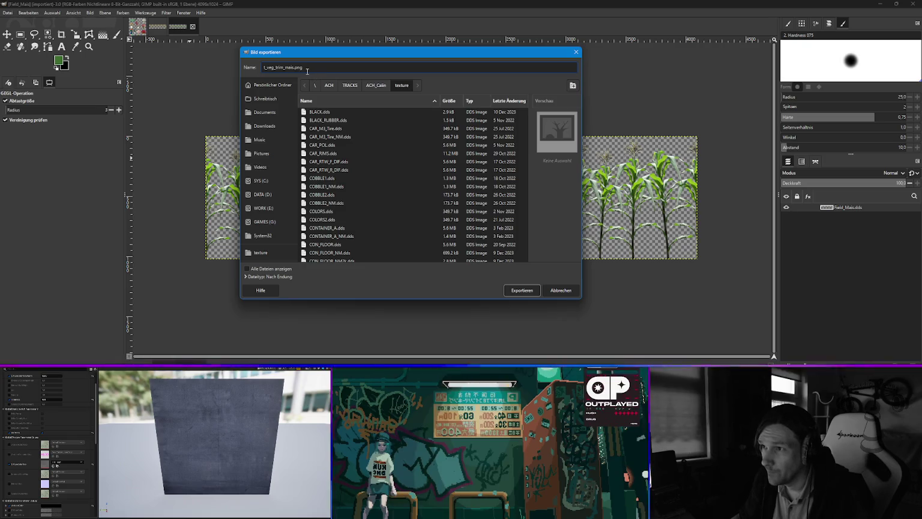
left_click(524, 292)
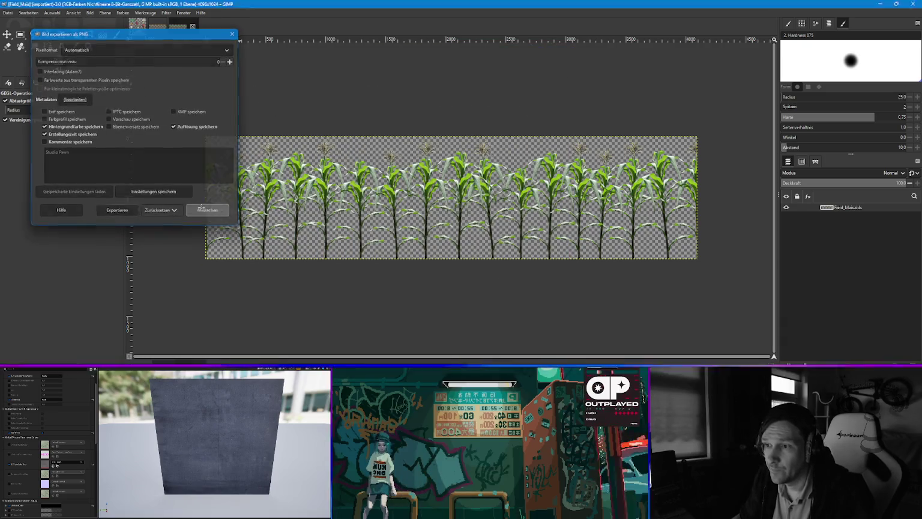
left_click(138, 211)
- Re-export t_veg_trim_mais.png into WORK (E:) > Unreal Engine > UE_Textures and close the image
left_click(8, 14)
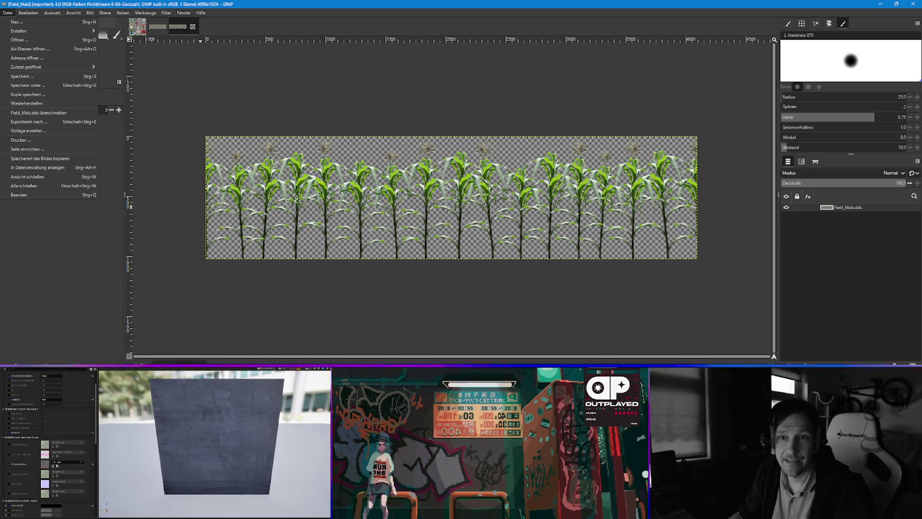
key("Escape")
key("ctrl+shift+e")
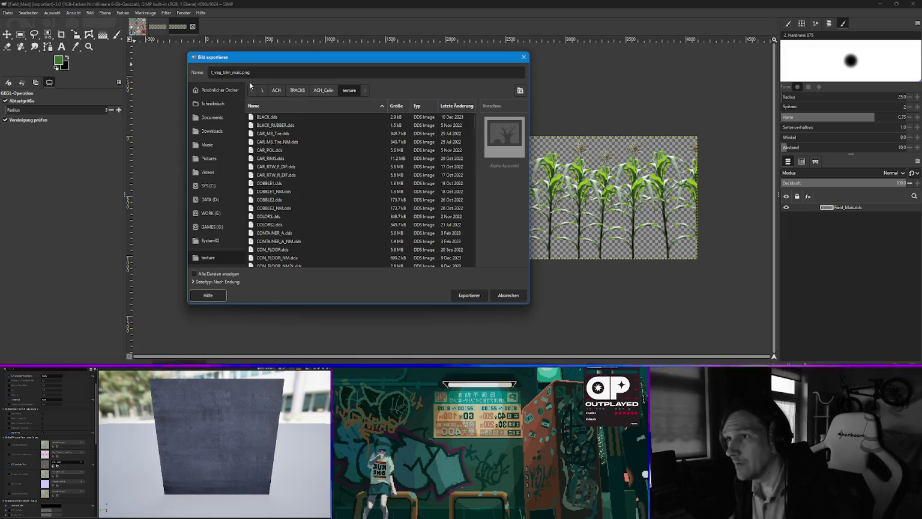
left_click(210, 213)
double_click(270, 191)
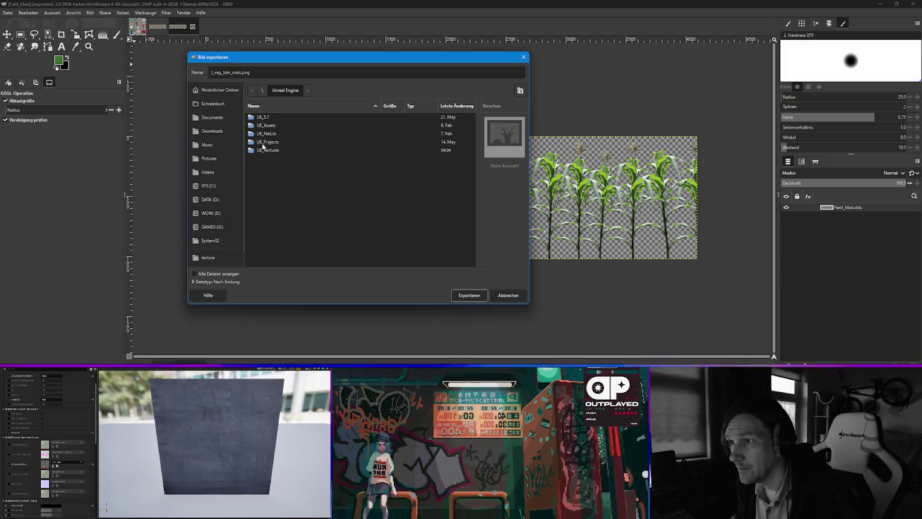
double_click(264, 150)
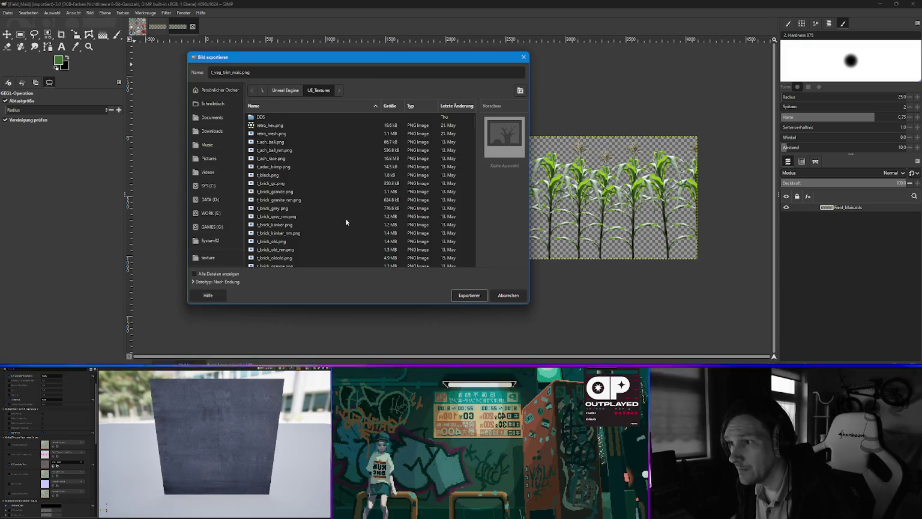
left_click(469, 296)
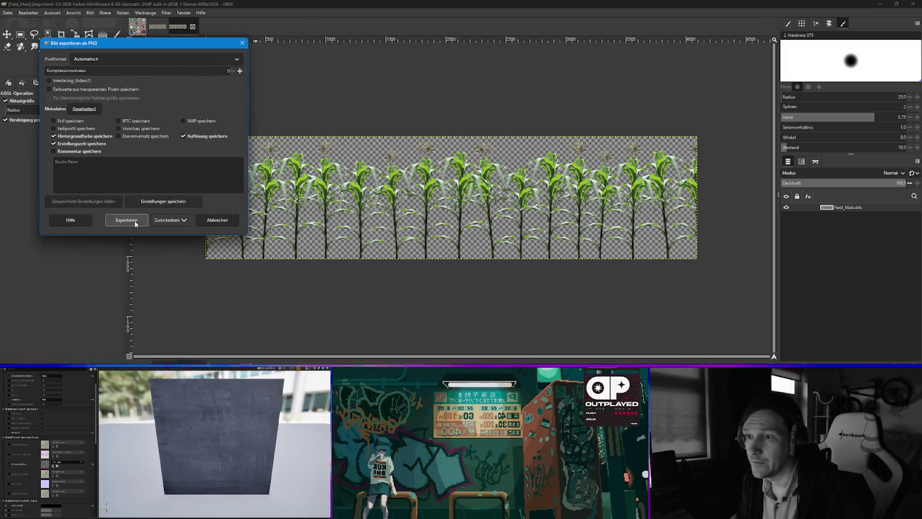
left_click(128, 220)
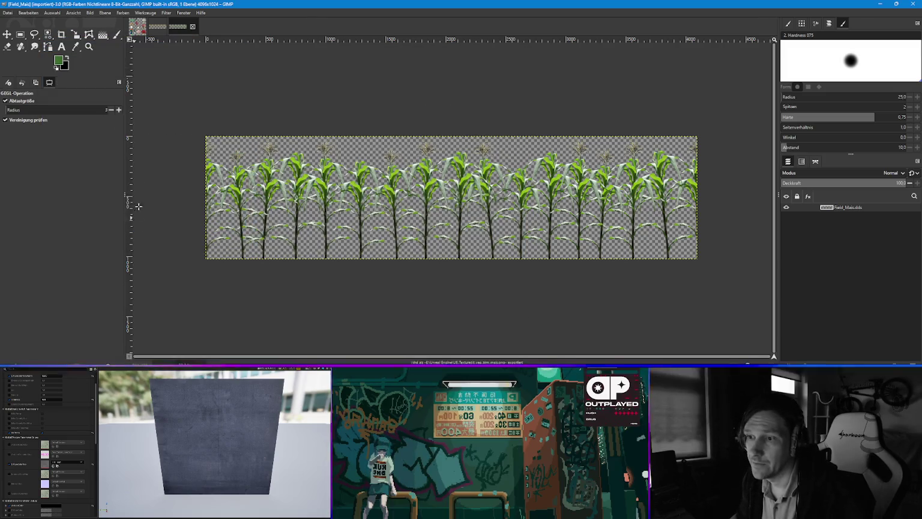
left_click(192, 27)
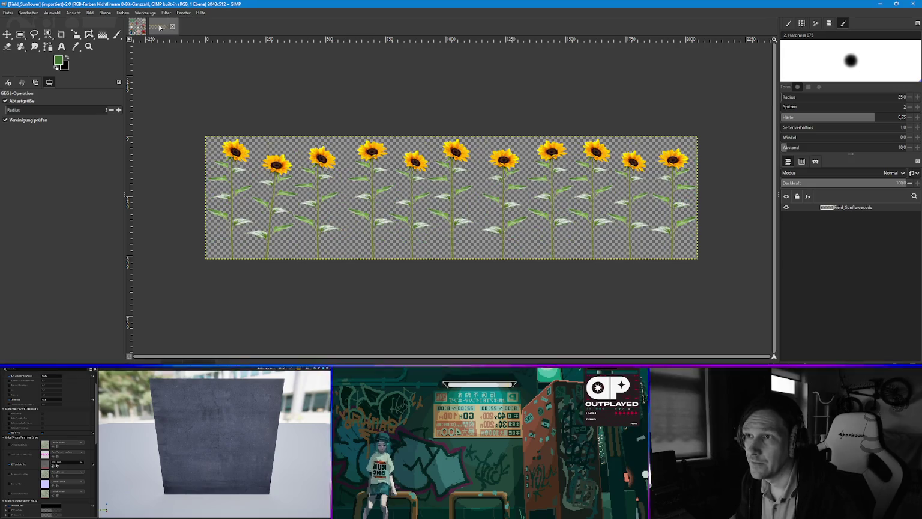
- Export Field_Sunflower as t_veg_trim_sunflower.png into E: Unreal Engine/UE_Textures, then close it
left_click(7, 13)
left_click(28, 122)
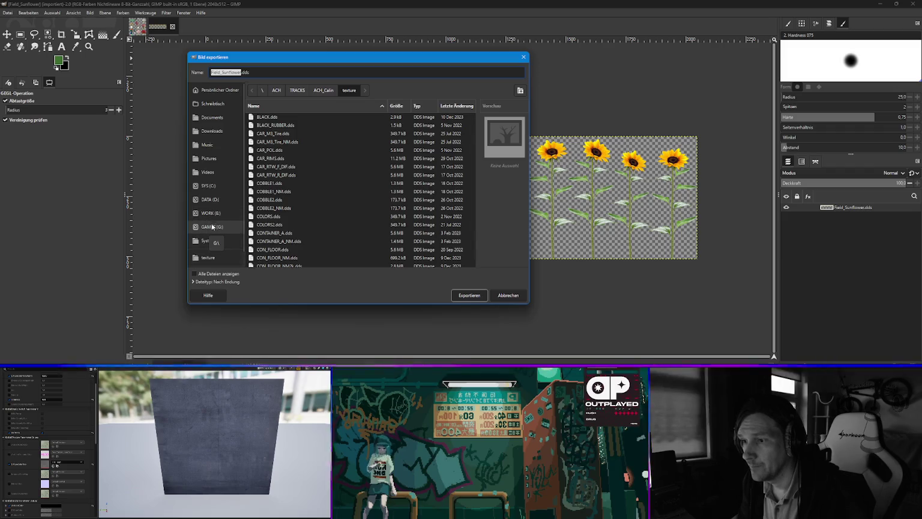
left_click(211, 227)
double_click(283, 192)
left_click(265, 150)
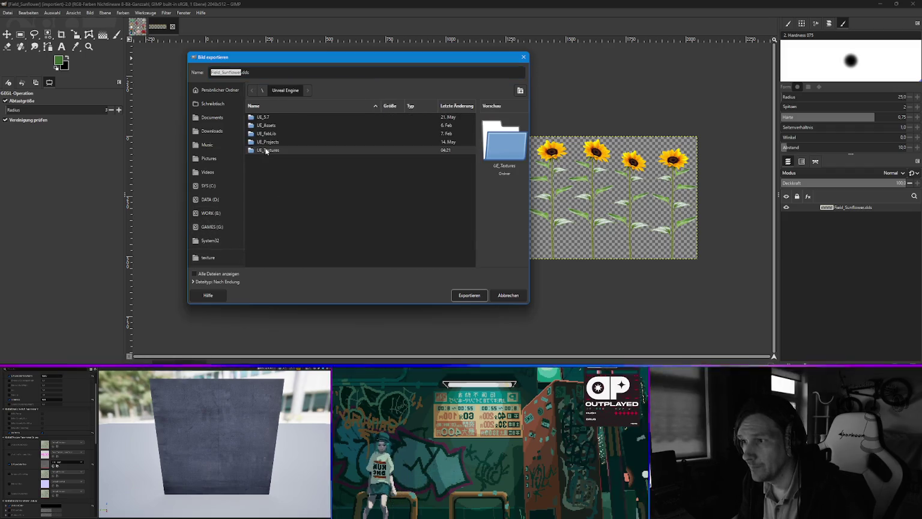
double_click(266, 150)
left_click(169, 70)
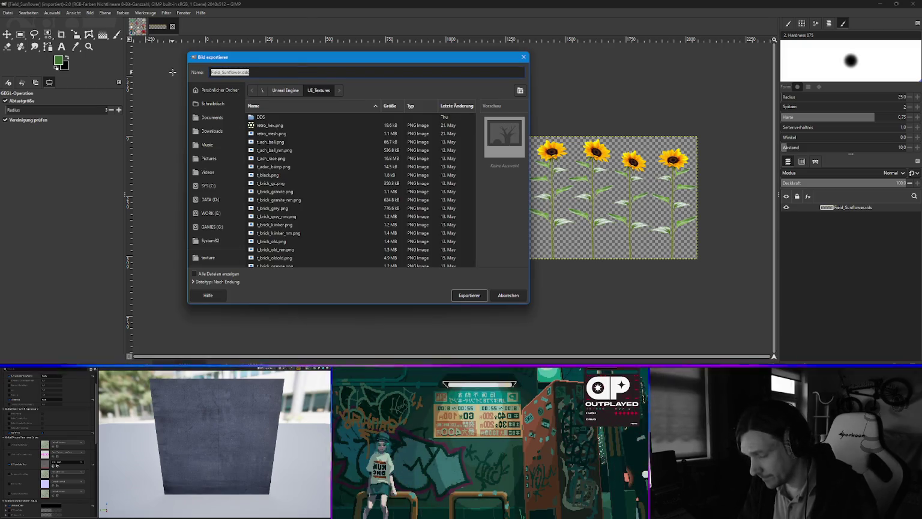
type("t_")
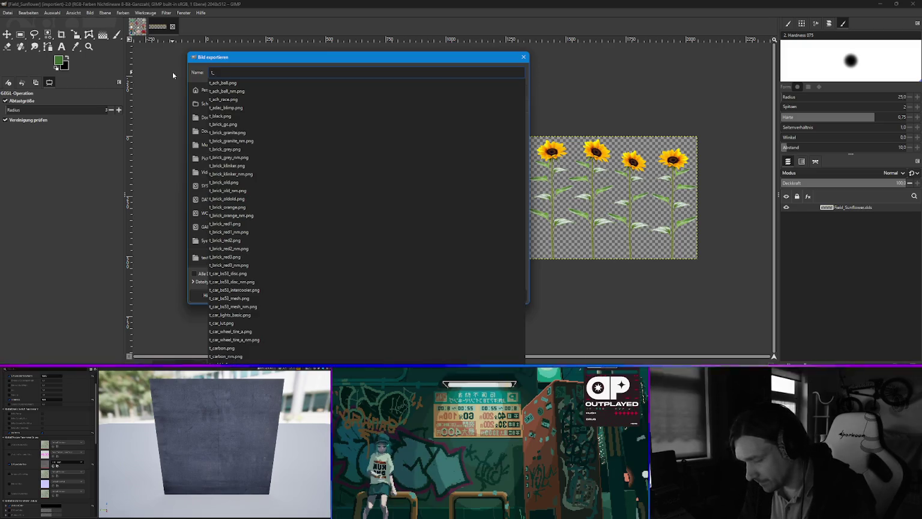
type("veg_trim_sunflower.png")
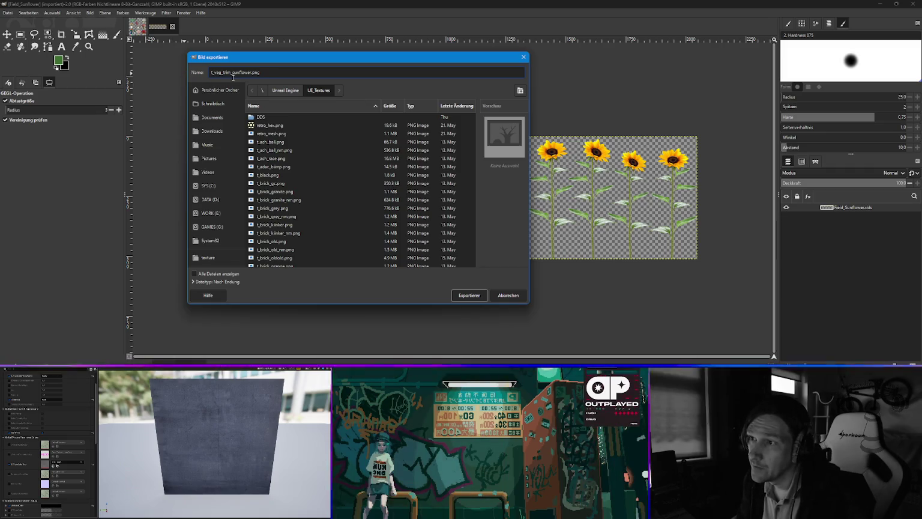
left_click(469, 296)
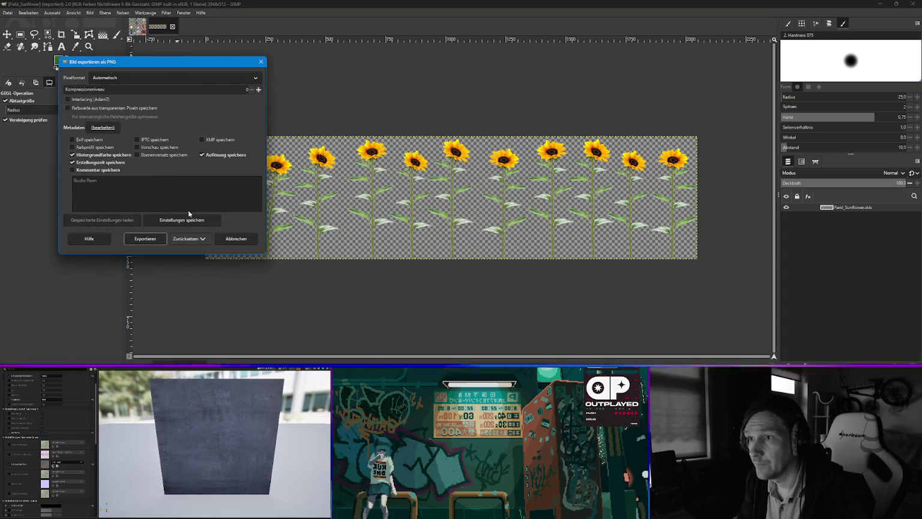
left_click(144, 238)
left_click(172, 26)
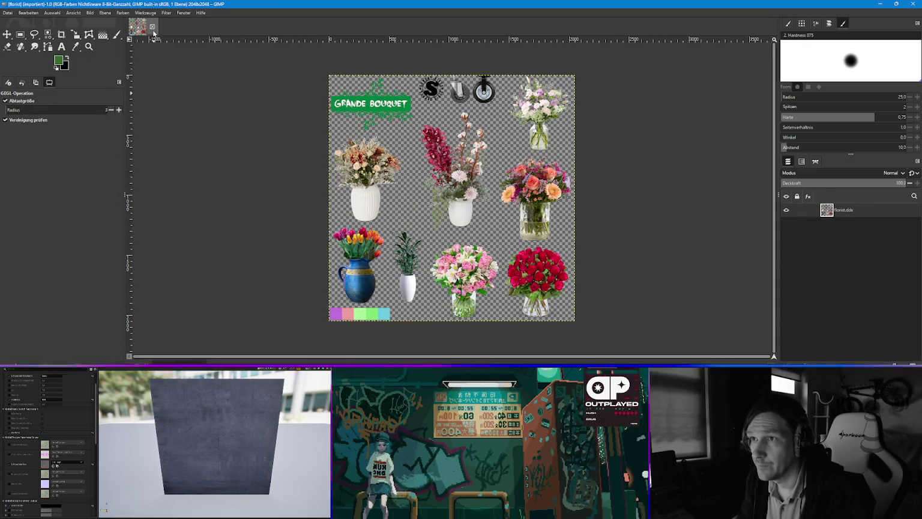
- Start exporting the florist image as t_florist.png, then switch to the Unreal Editor
left_click(7, 13)
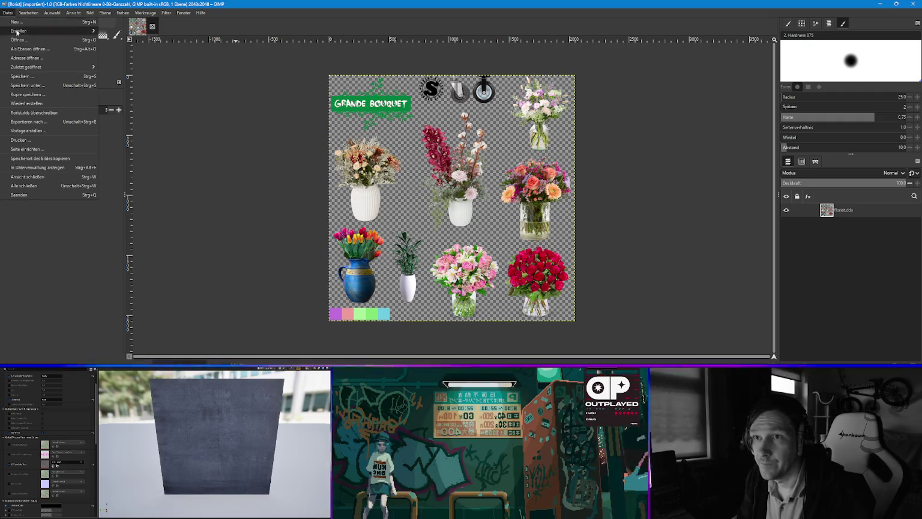
left_click(34, 123)
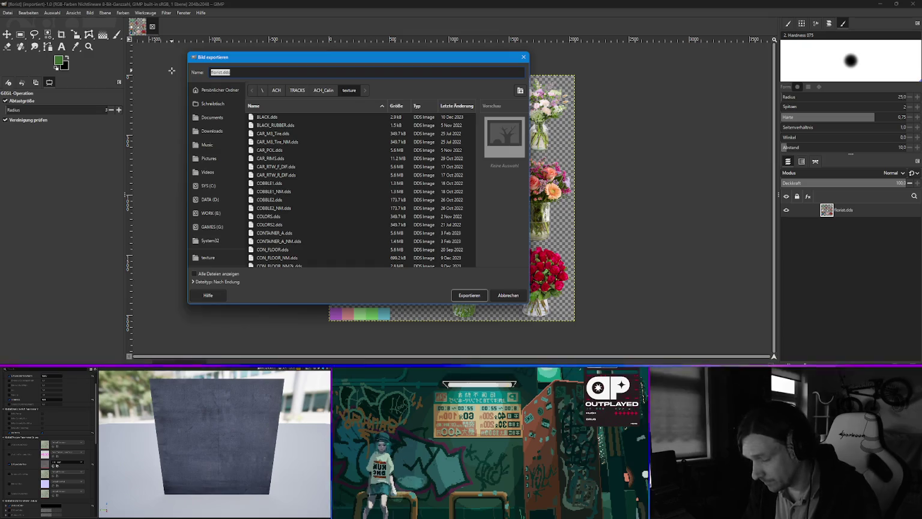
type("f_")
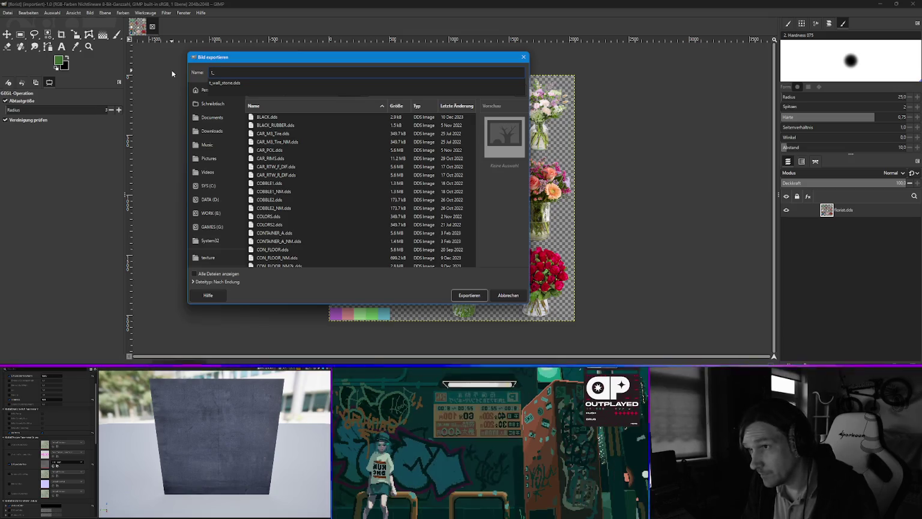
type("florist.d")
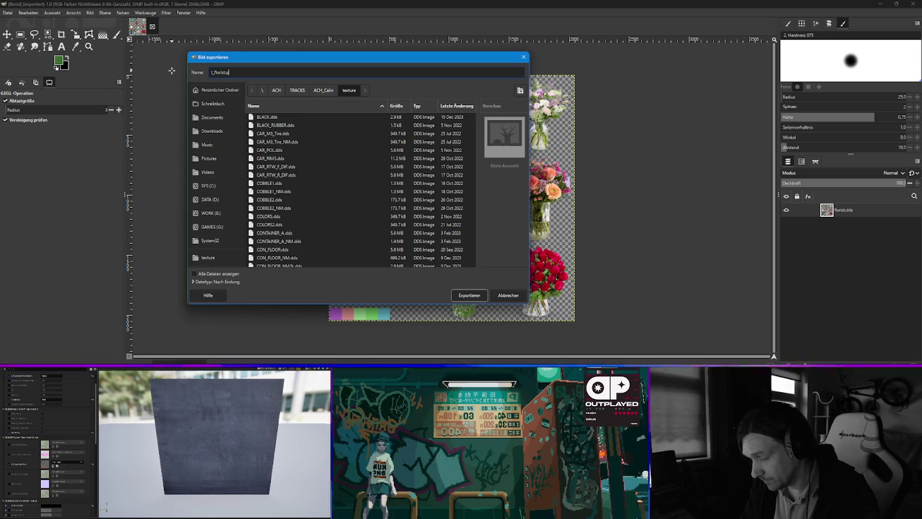
left_click_drag(278, 60, 73, 70)
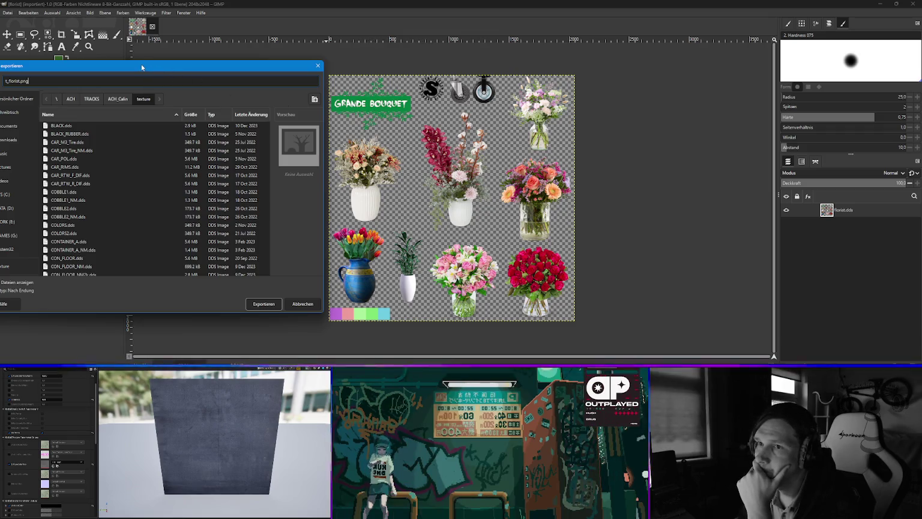
left_click_drag(141, 67, 195, 52)
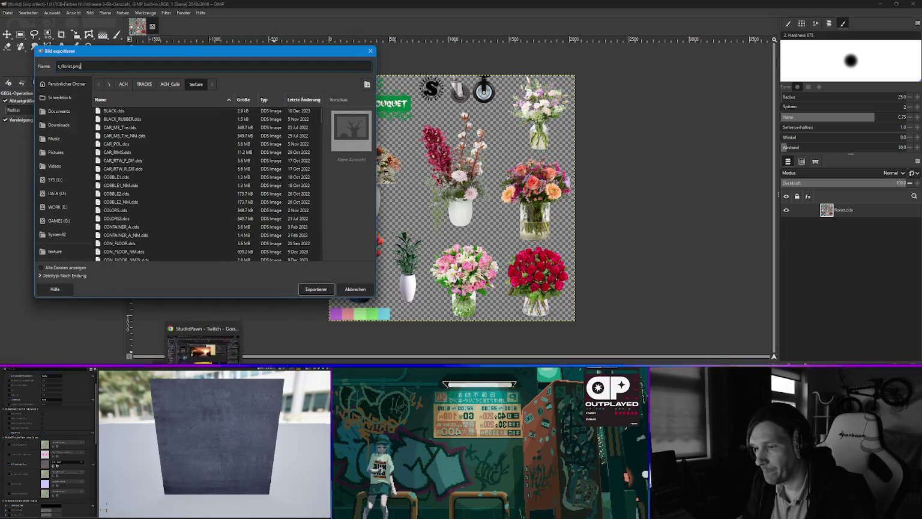
left_click(520, 366)
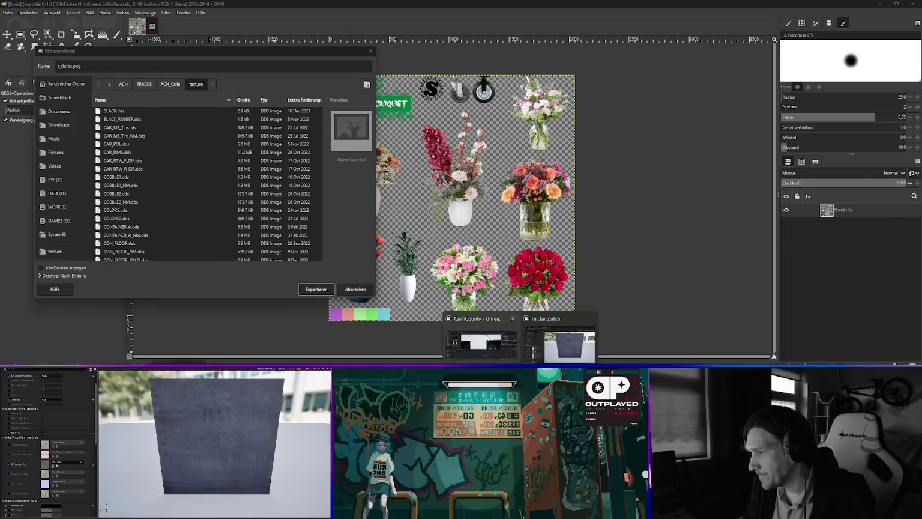
left_click(487, 339)
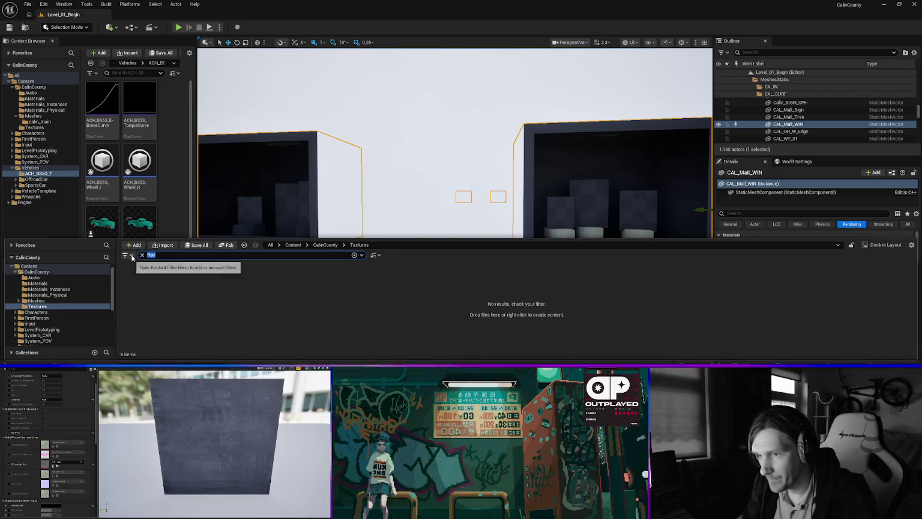
- Search the Unreal Textures folder for 'decal', then return to GIMP's export dialog
type("decal")
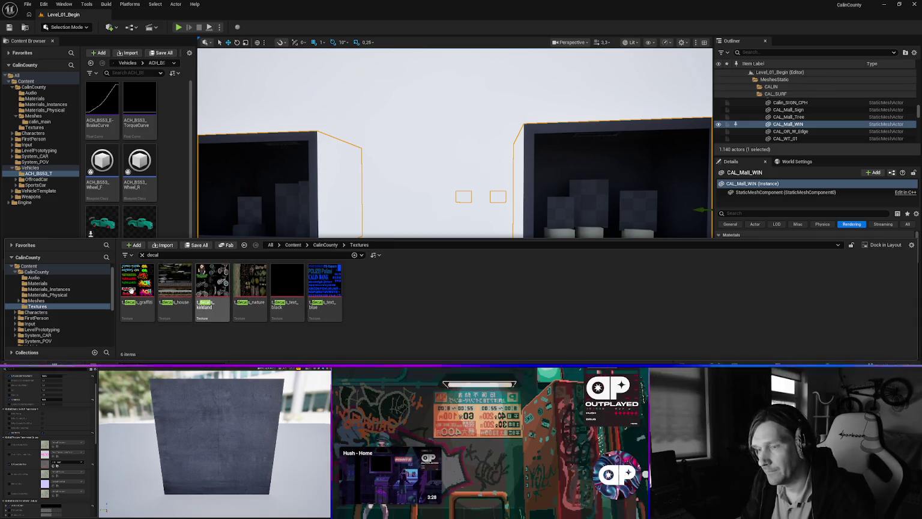
mouse_move(187, 510)
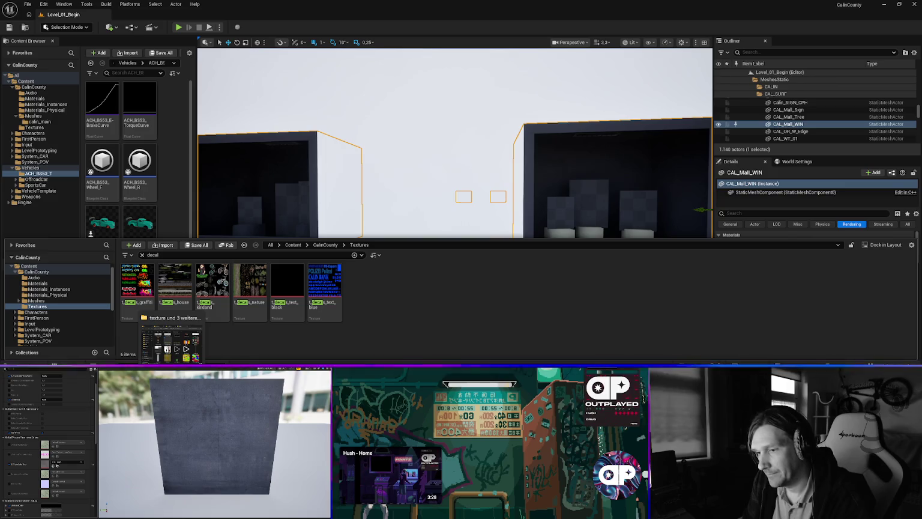
left_click(173, 342)
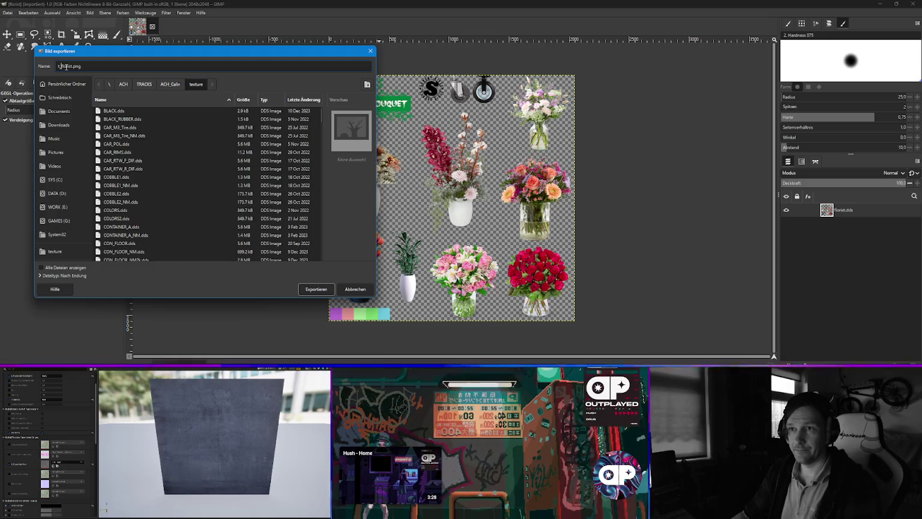
- Export the florist image as t_decals_florist.png into WORK (E:) > Unreal Engine > UE_Textures, then close it
type("decals_")
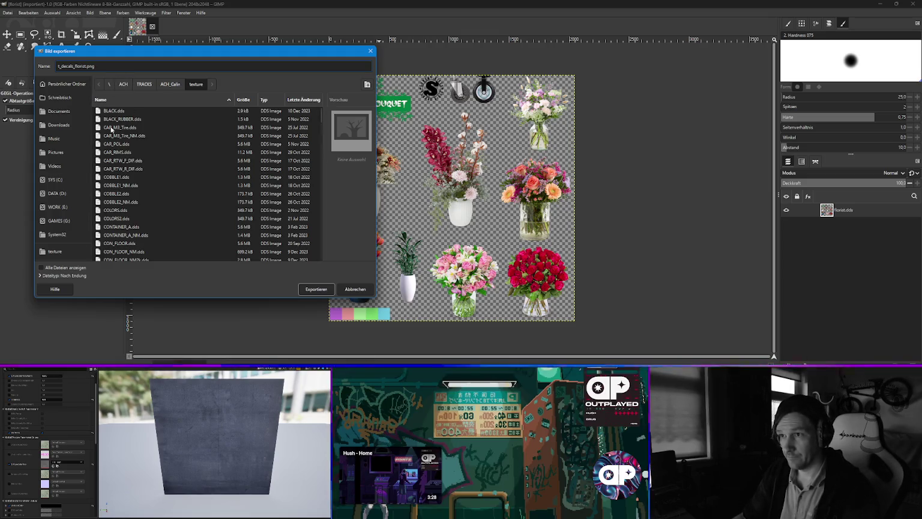
left_click(59, 207)
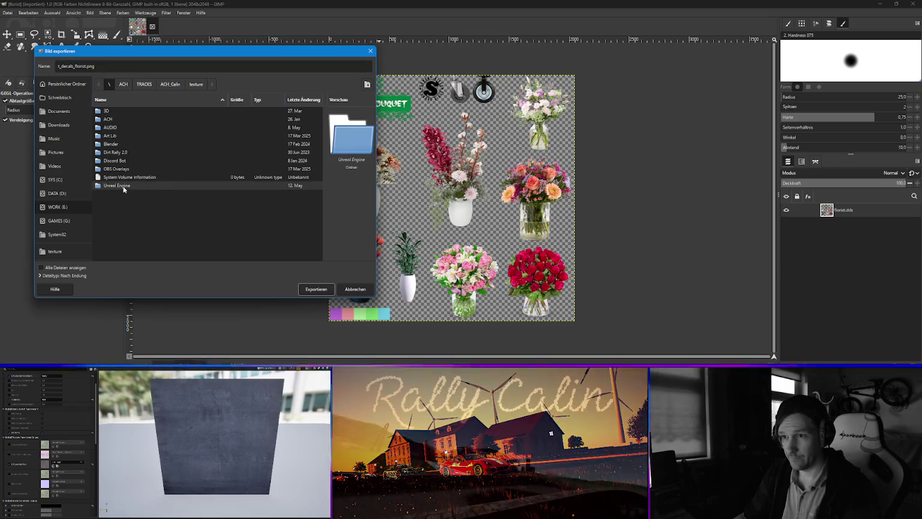
double_click(124, 187)
double_click(115, 144)
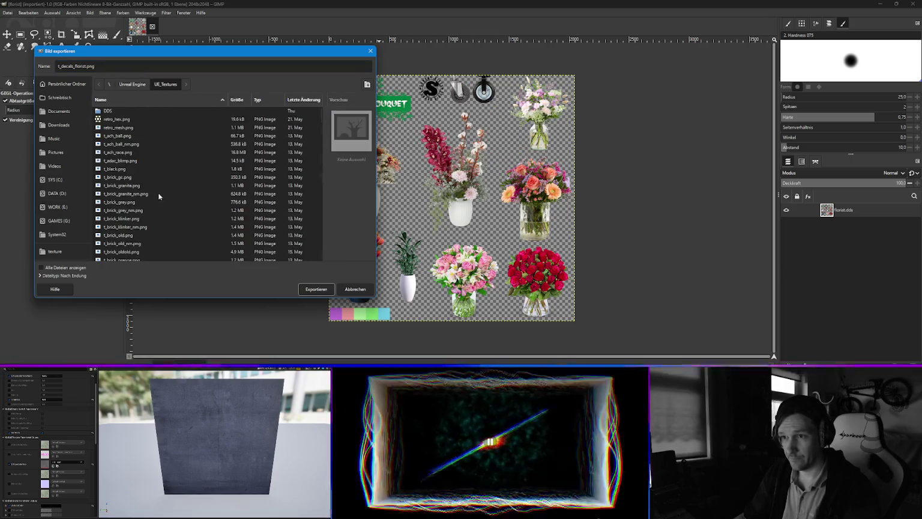
key("Return")
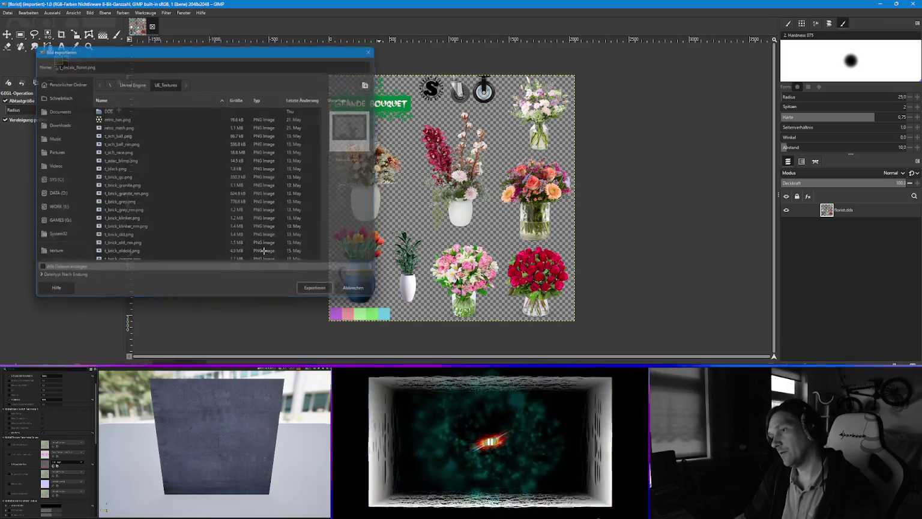
left_click(164, 257)
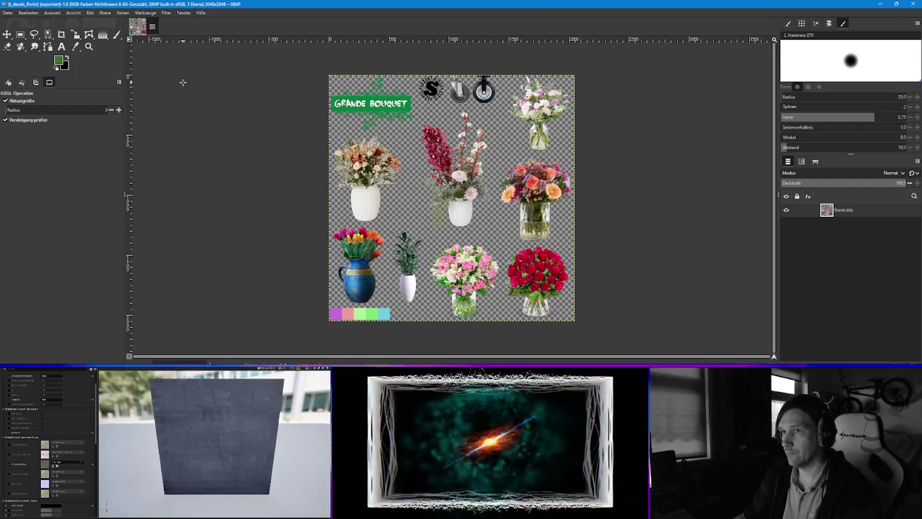
left_click(153, 28)
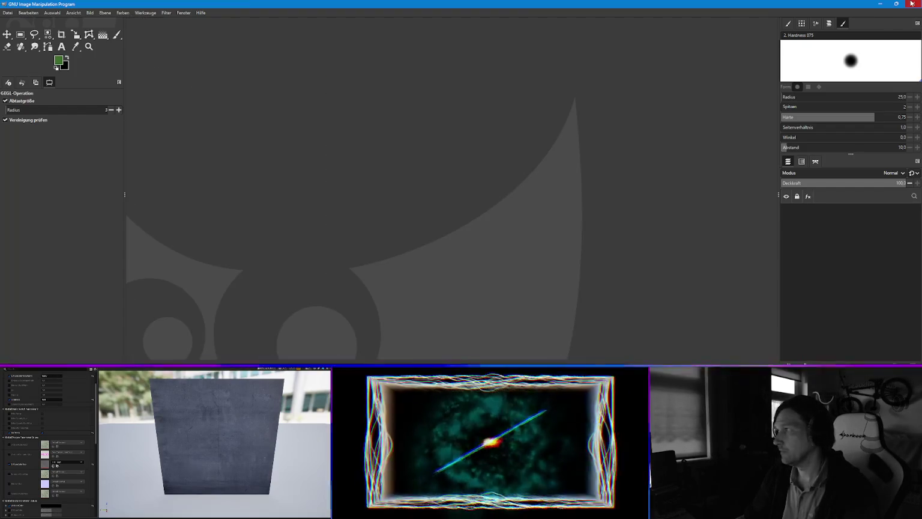
- Drag t_veg_trim_mais, t_veg_trim_sunflower and t_decals_florist from UE_Textures into Unreal's Textures folder
key("alt+Tab")
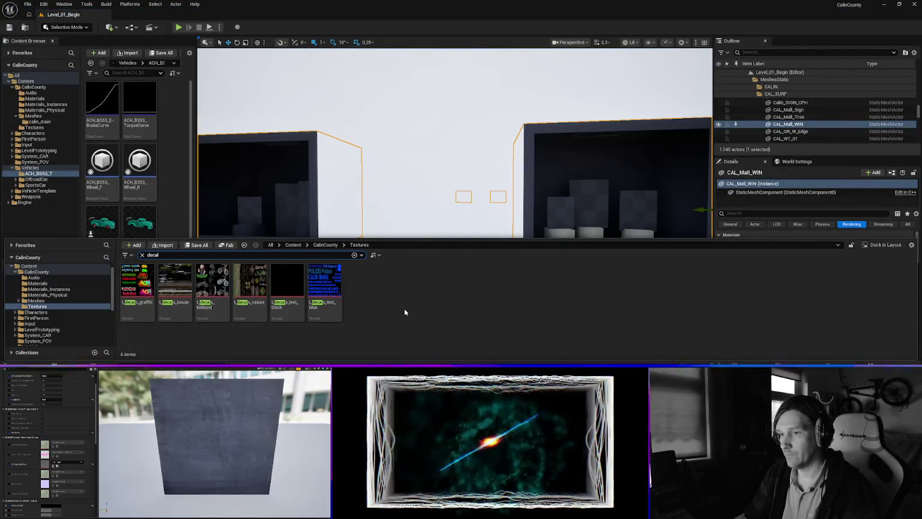
key("alt+Tab")
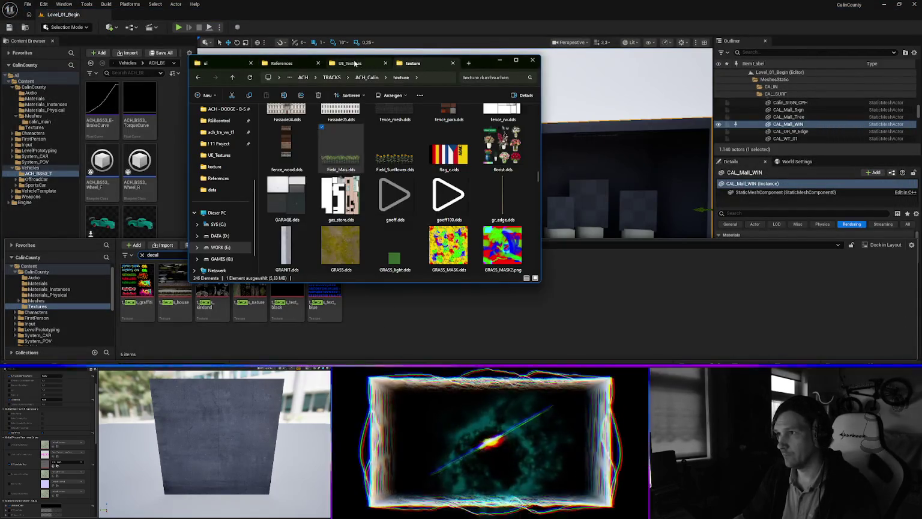
left_click(354, 63)
scroll(483, 236, "down", 1)
left_click(513, 201)
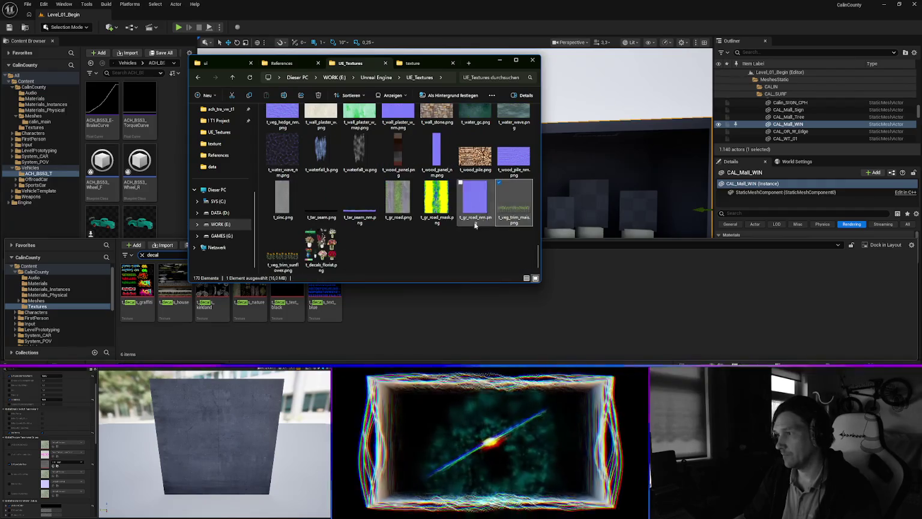
left_click(322, 252, "shift")
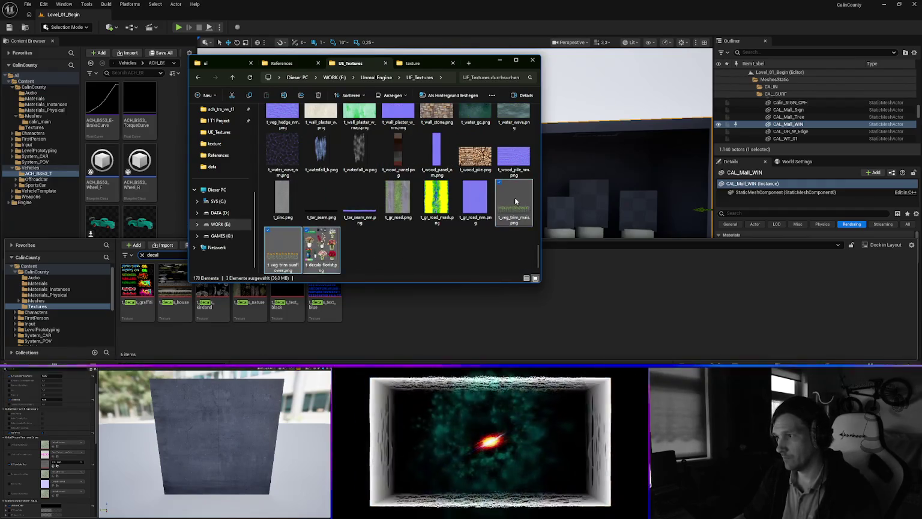
left_click_drag(322, 252, 420, 312)
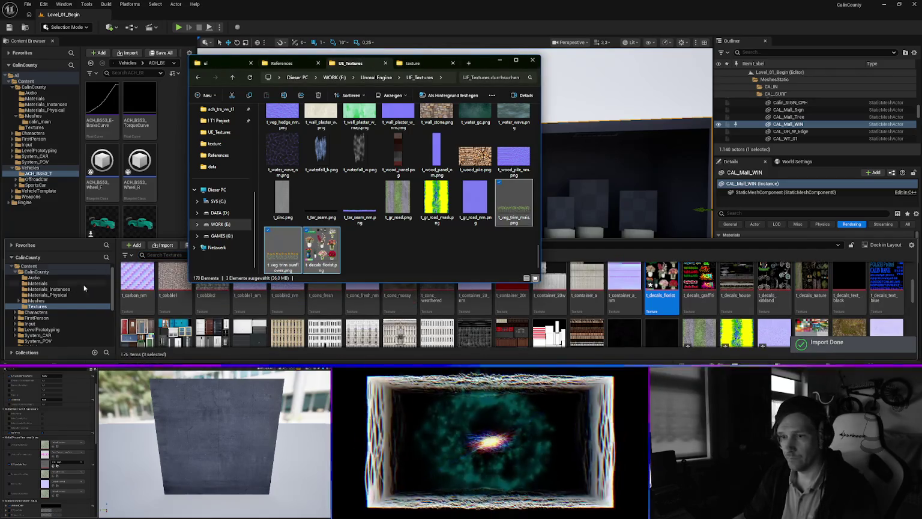
left_click(53, 289)
left_click(203, 255)
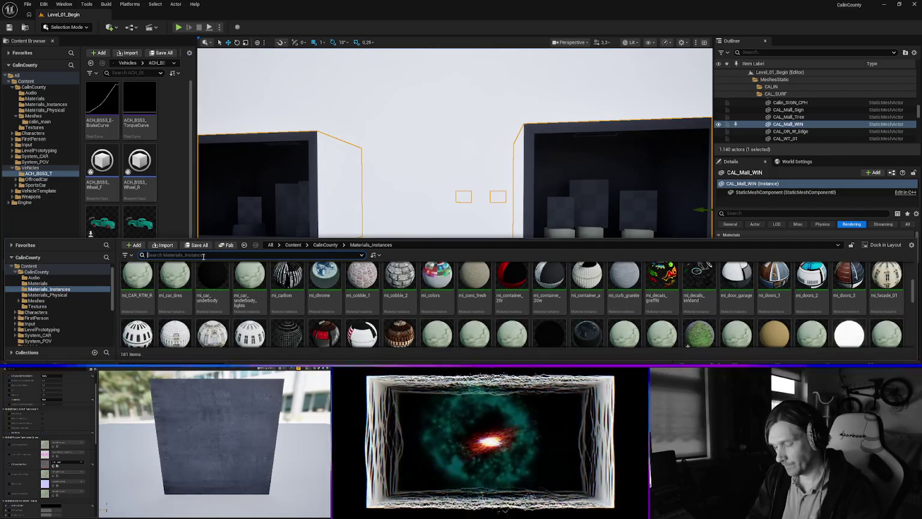
type("flor")
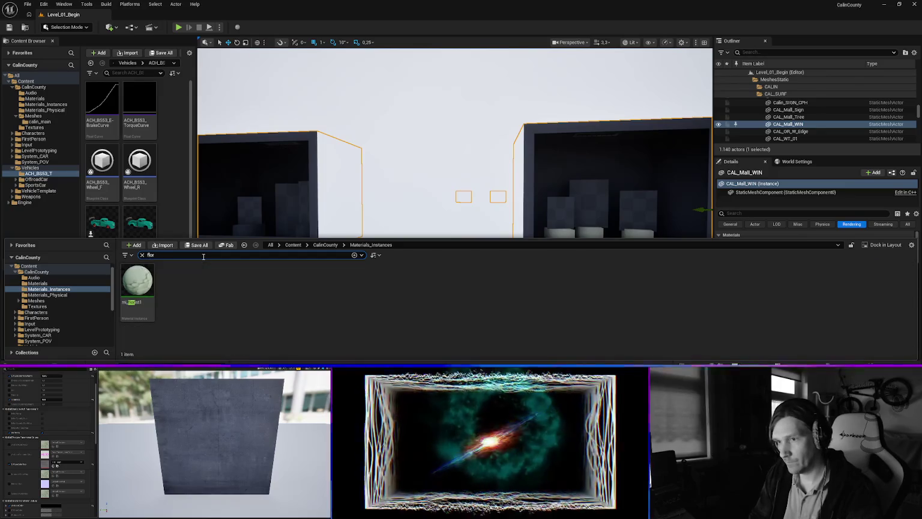
left_click(134, 302)
left_click(138, 303)
left_click(144, 305)
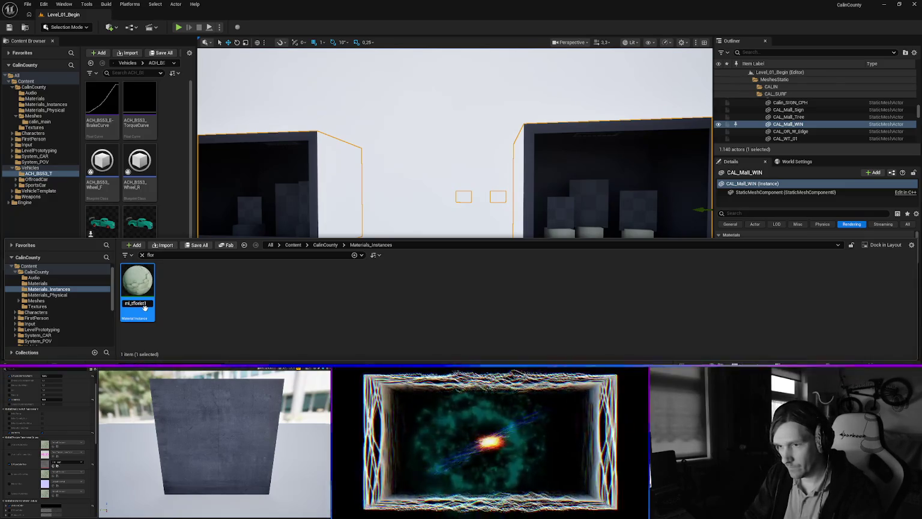
type("decals_")
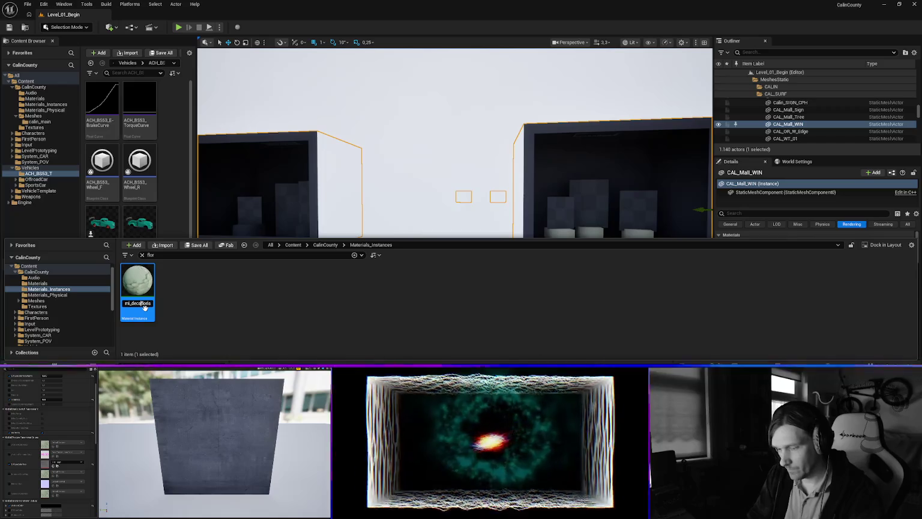
key("End")
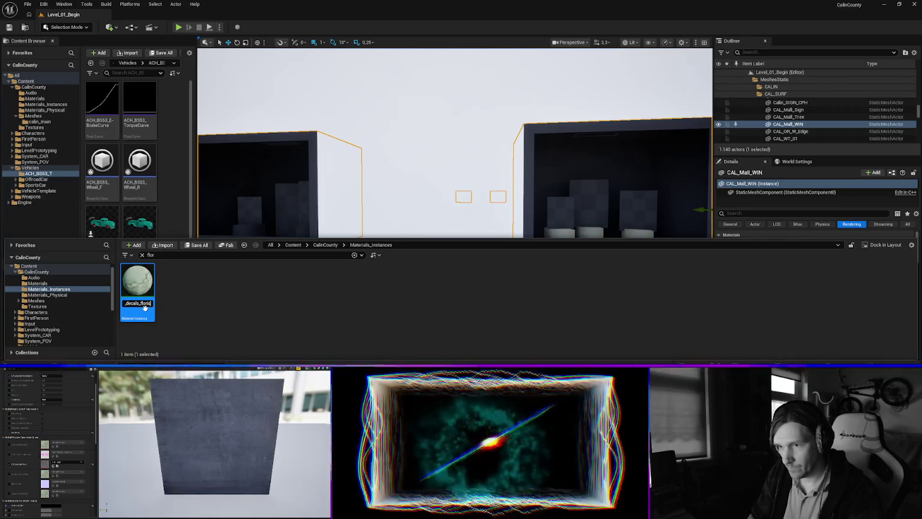
key("Return")
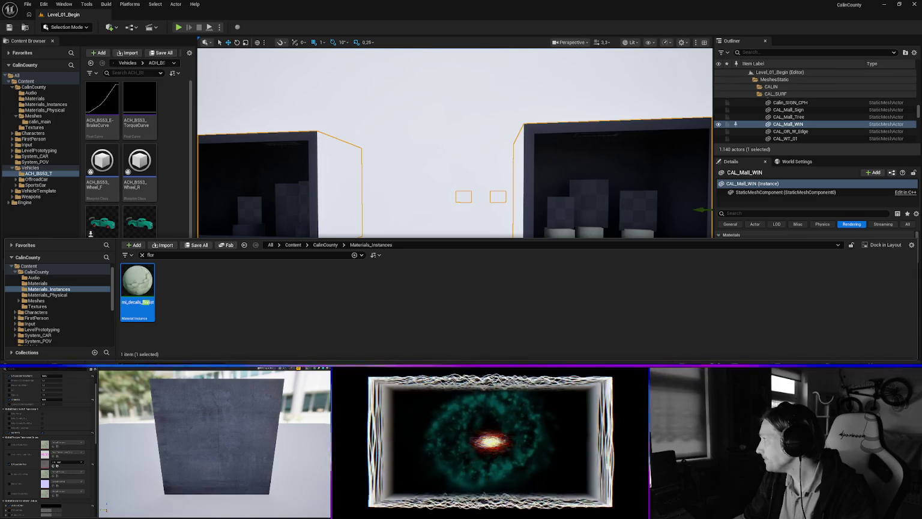
key("ctrl+space")
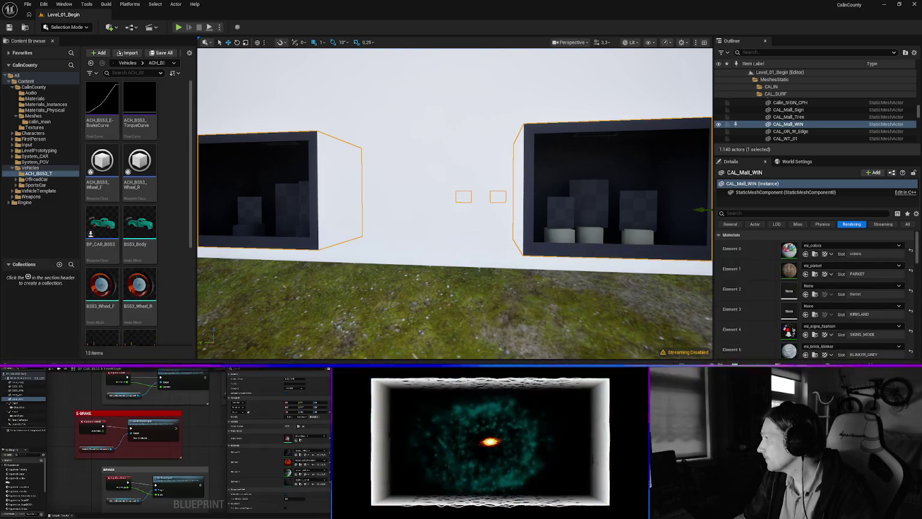
key("ctrl+space")
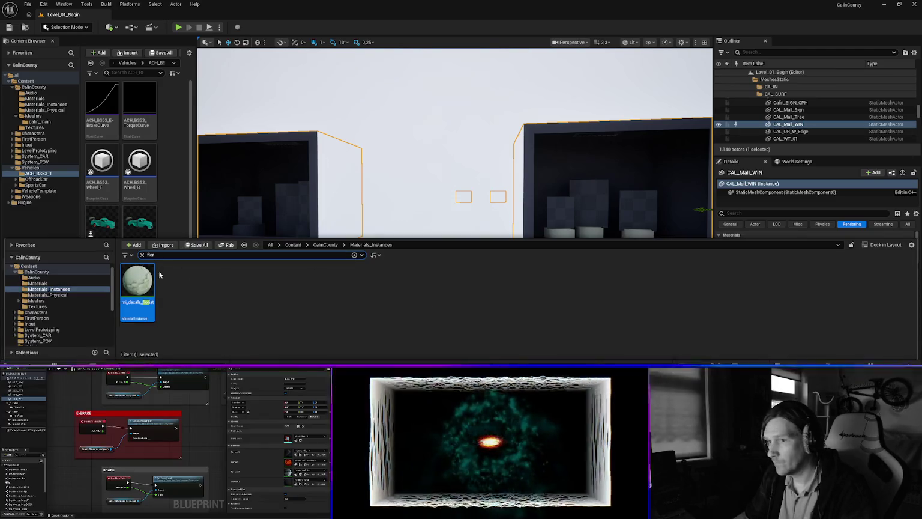
key("ctrl+space")
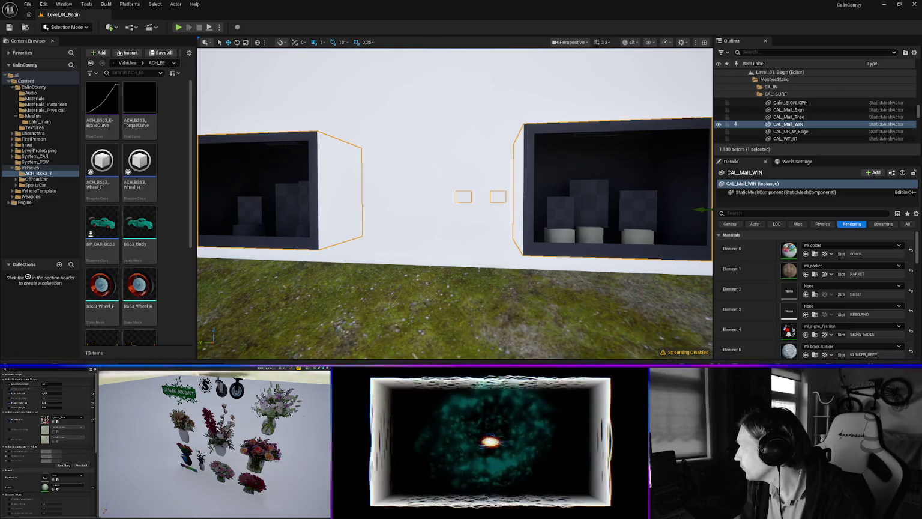
- Save the modified level content with Ctrl+S
key("ctrl+s")
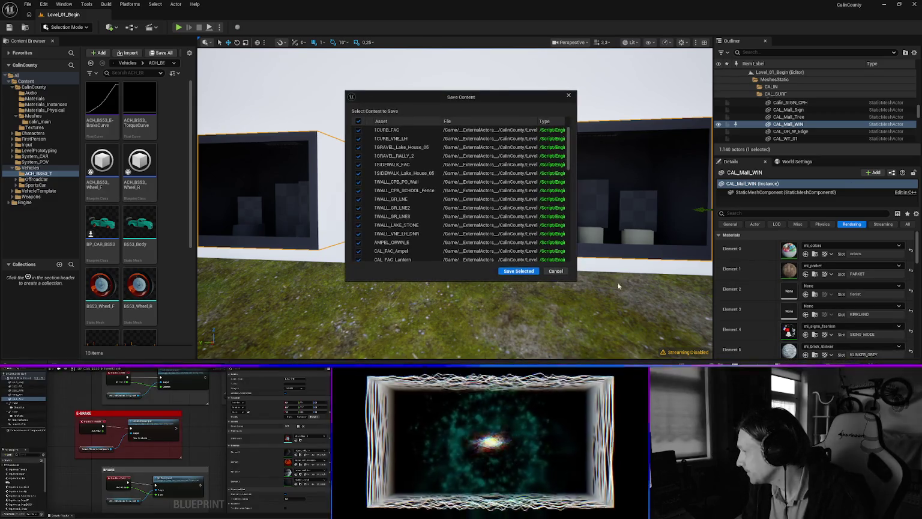
- Save the level content and set CAL_Mall_WIN's Element 2 to mi_decals_florist
left_click(518, 271)
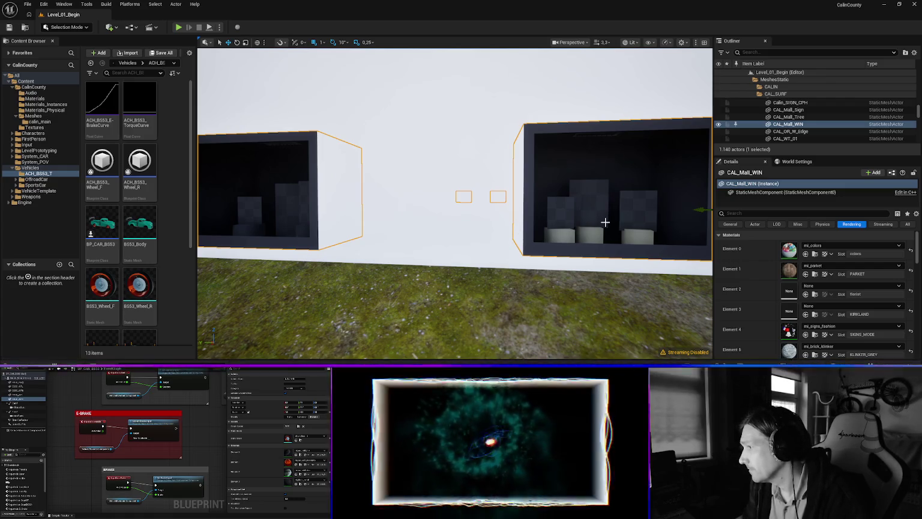
left_click(830, 286)
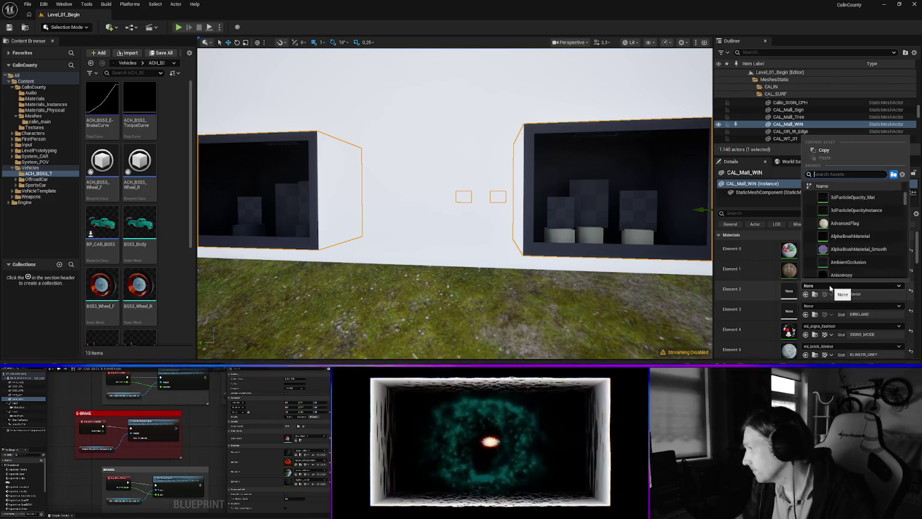
type("flor")
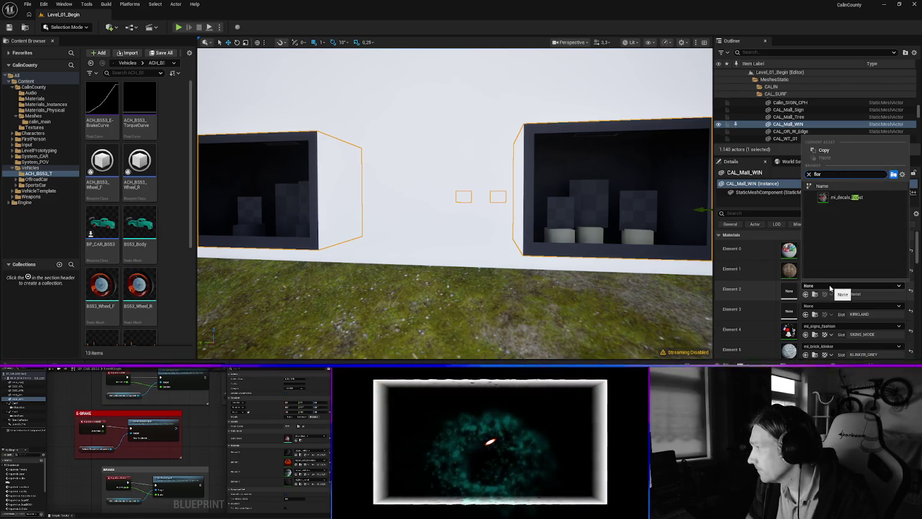
left_click(843, 197)
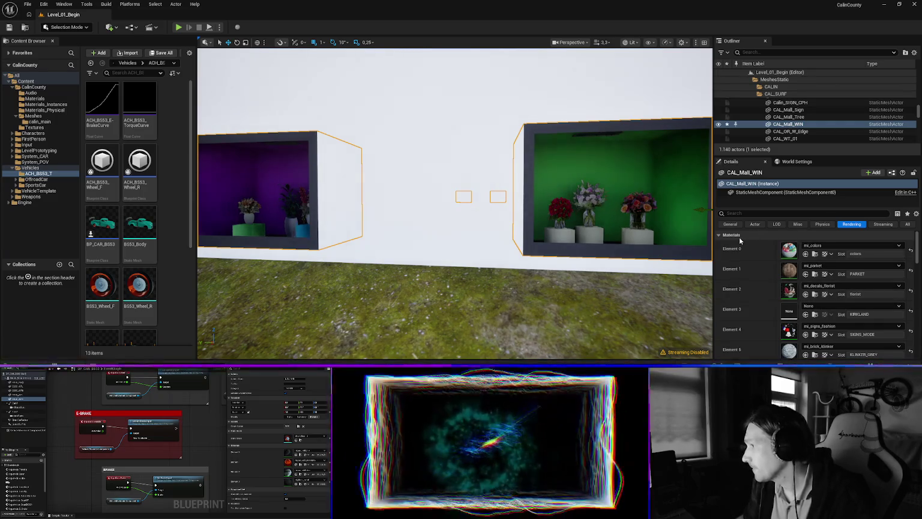
- Set CAL_Mall_WIN's Element 3 to mi_decals_kirkland
left_click(824, 310)
type("kirk")
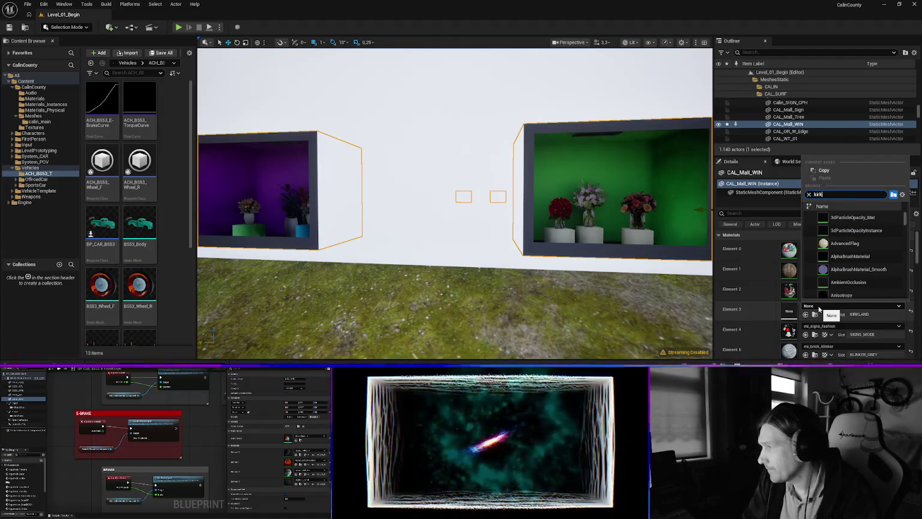
key("Return")
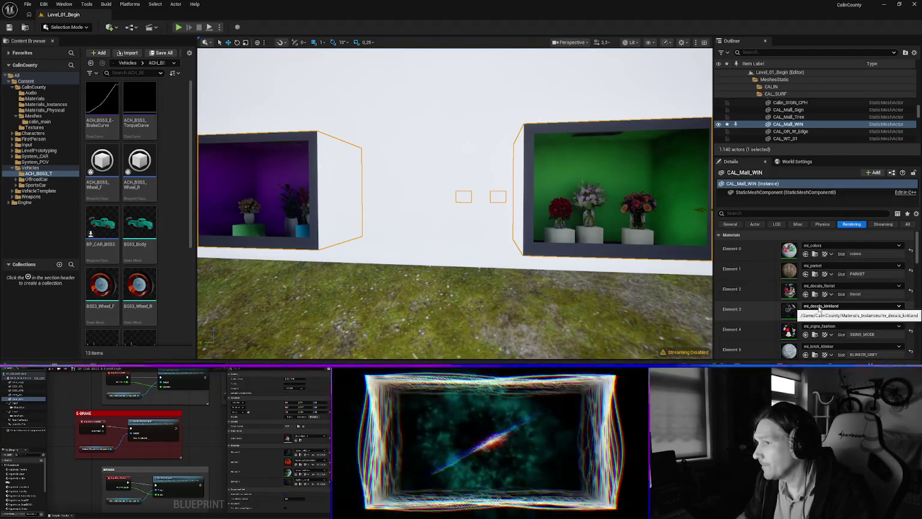
scroll(831, 318, "down", 2)
scroll(834, 327, "down", 1)
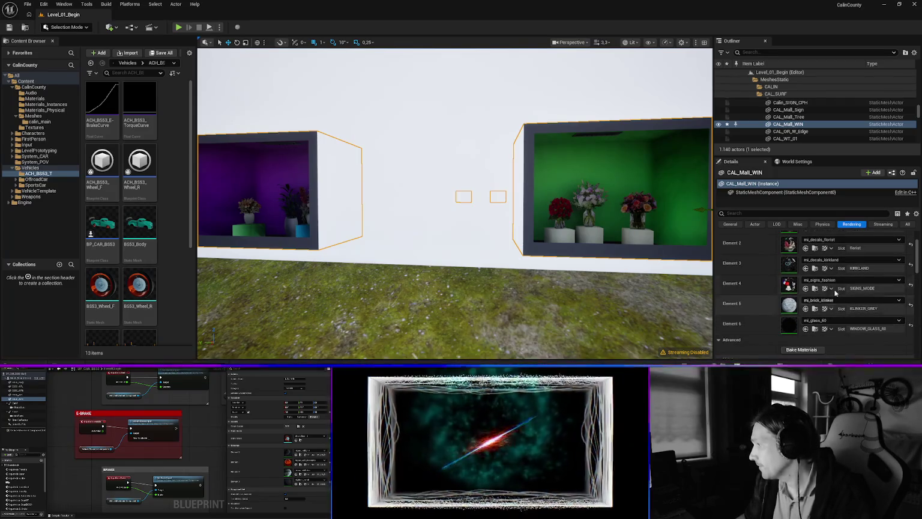
scroll(834, 288, "up", 2)
scroll(831, 283, "down", 1)
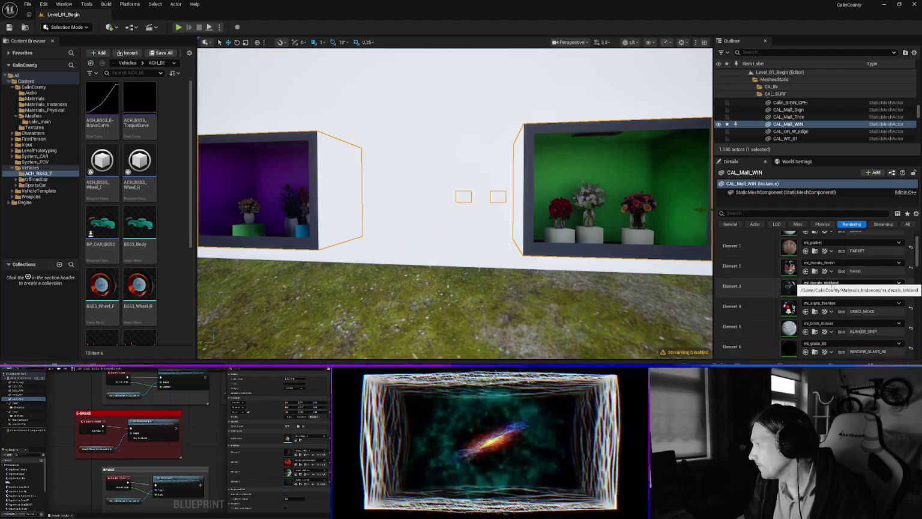
scroll(836, 291, "down", 1)
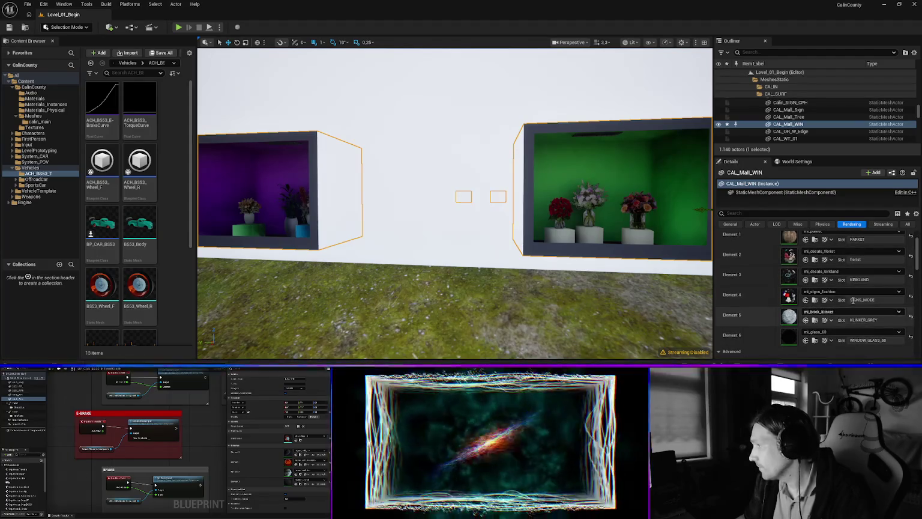
scroll(833, 274, "up", 1)
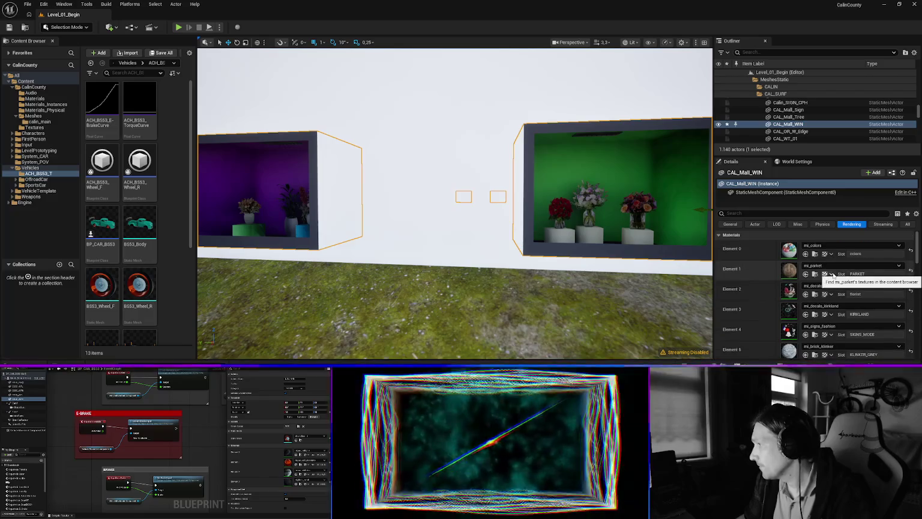
scroll(832, 275, "up", 1)
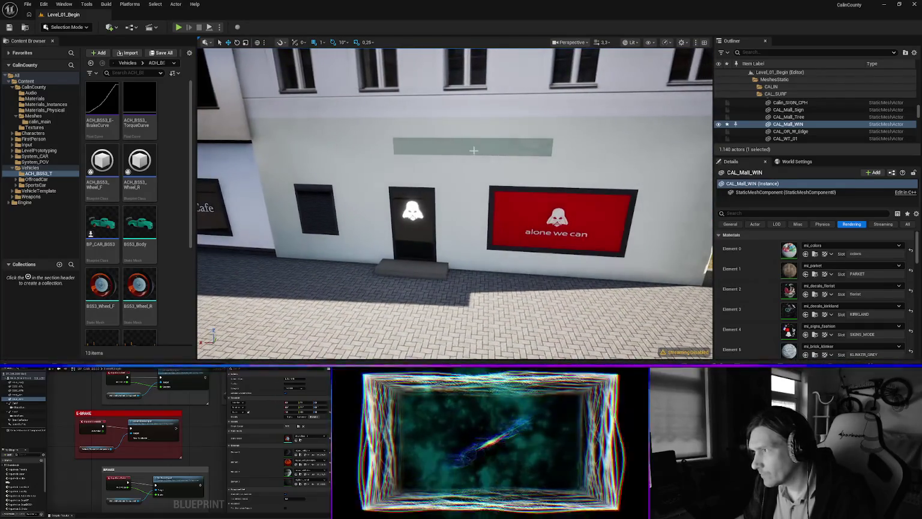
- Select the CPB_HOUSE_VADERFONE house, review its material slots, and bring up the Content Drawer
left_click(473, 155)
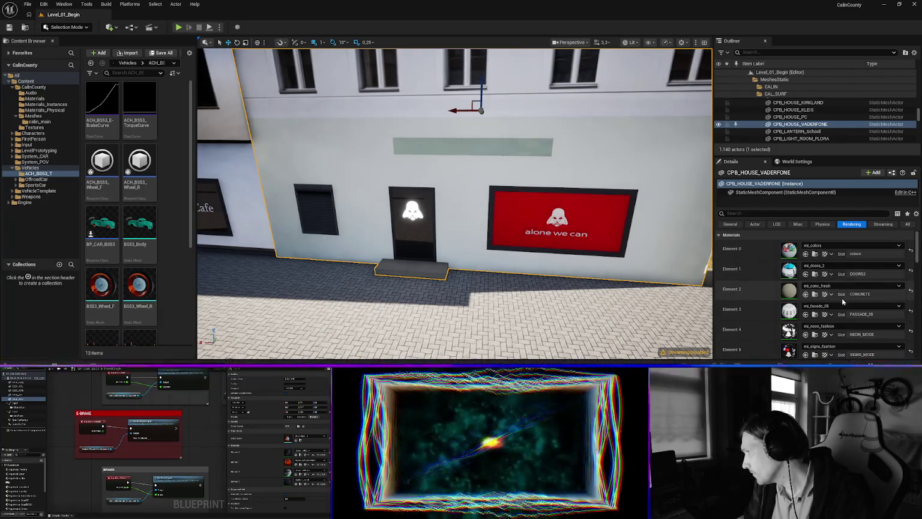
scroll(837, 303, "down", 1)
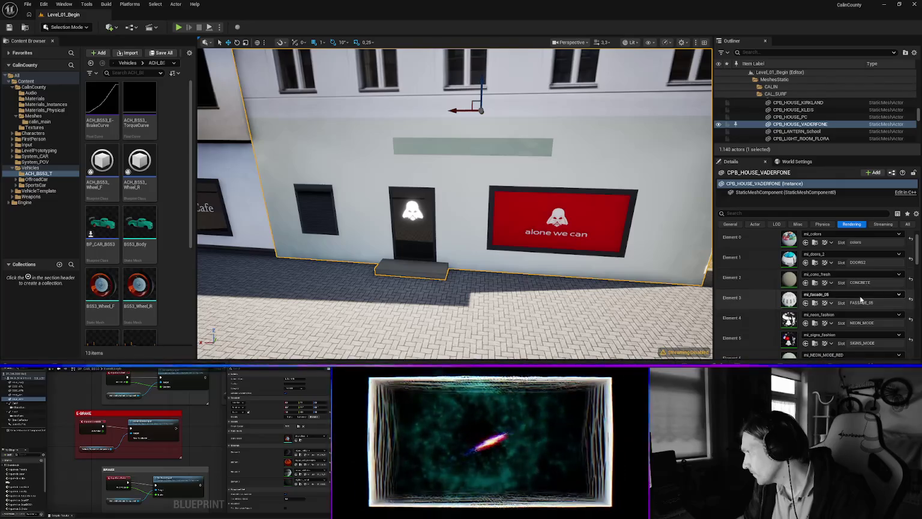
scroll(872, 305, "down", 1)
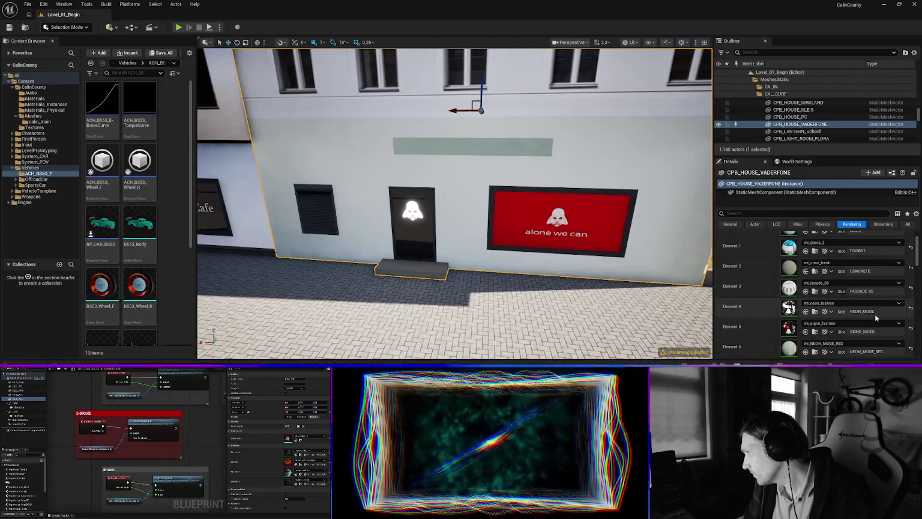
scroll(831, 312, "down", 1)
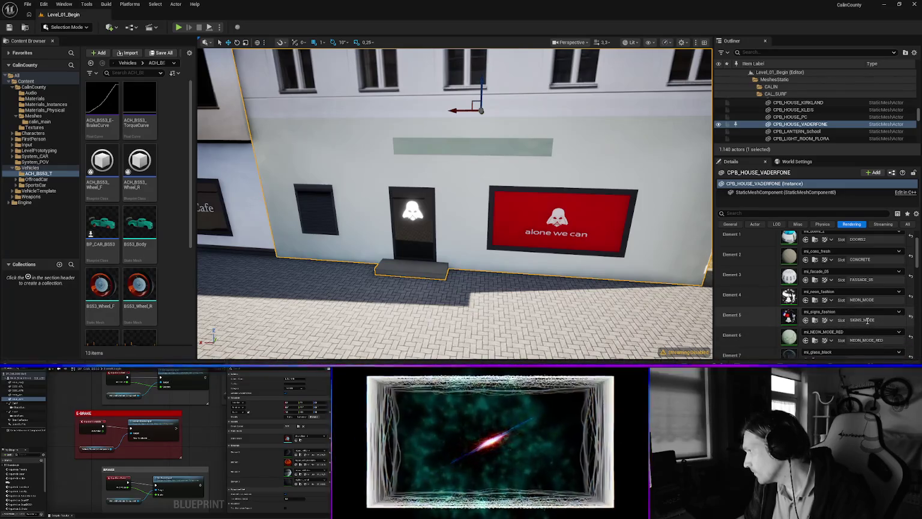
scroll(866, 321, "down", 1)
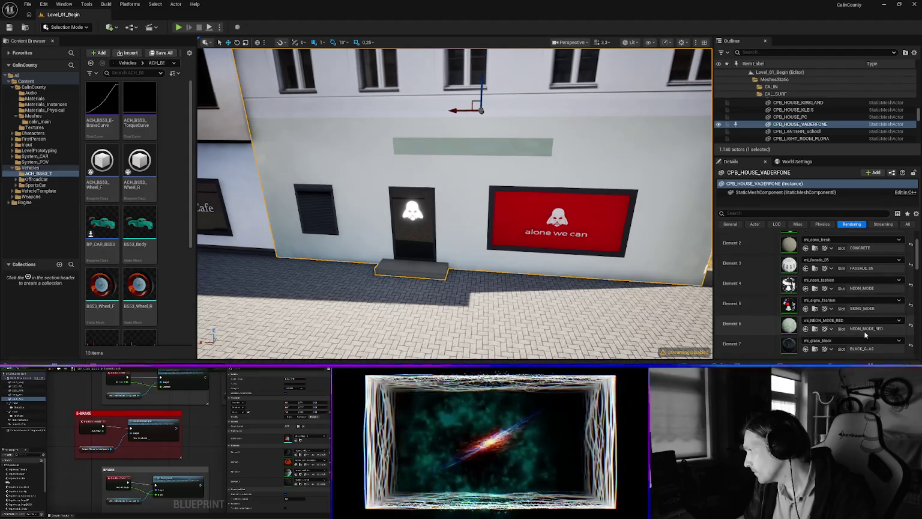
scroll(861, 334, "down", 1)
scroll(861, 334, "down", 1)
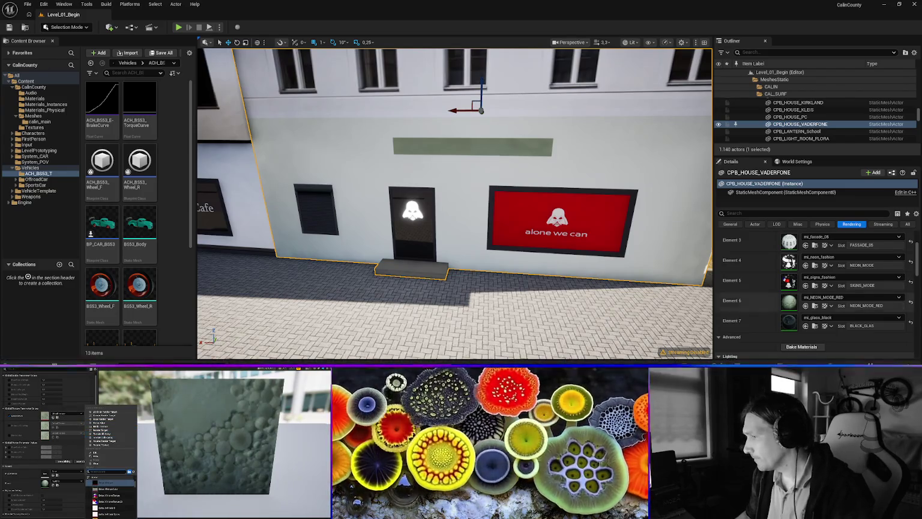
key("ctrl+space")
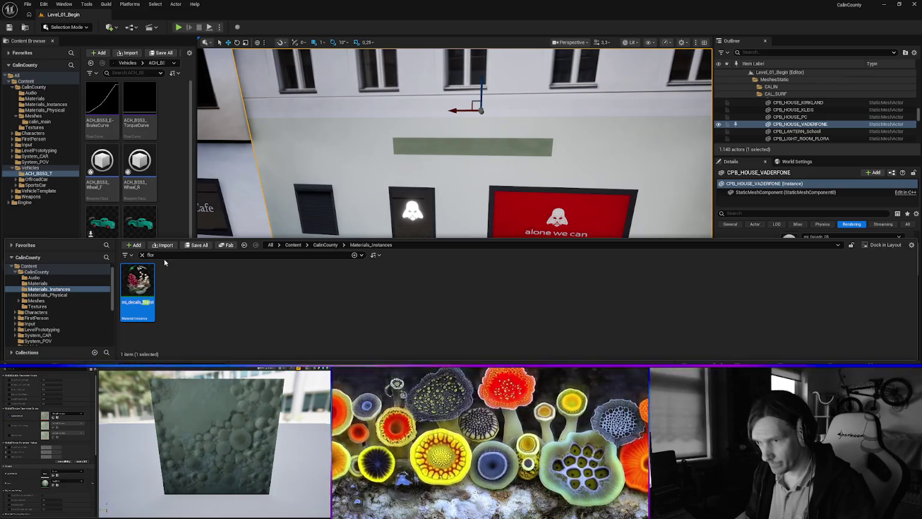
- Search assets for 'sign' and drag mi_signs_fashion onto the house's material slots
left_click(142, 255)
type("sign")
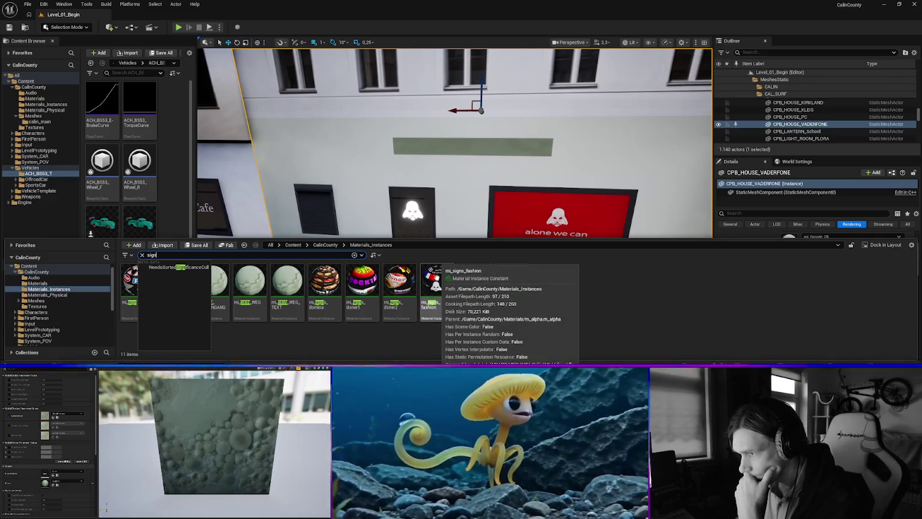
left_click(436, 282)
mouse_move(436, 282)
left_mouse_down()
mouse_move(600, 270)
mouse_move(840, 282)
left_mouse_up()
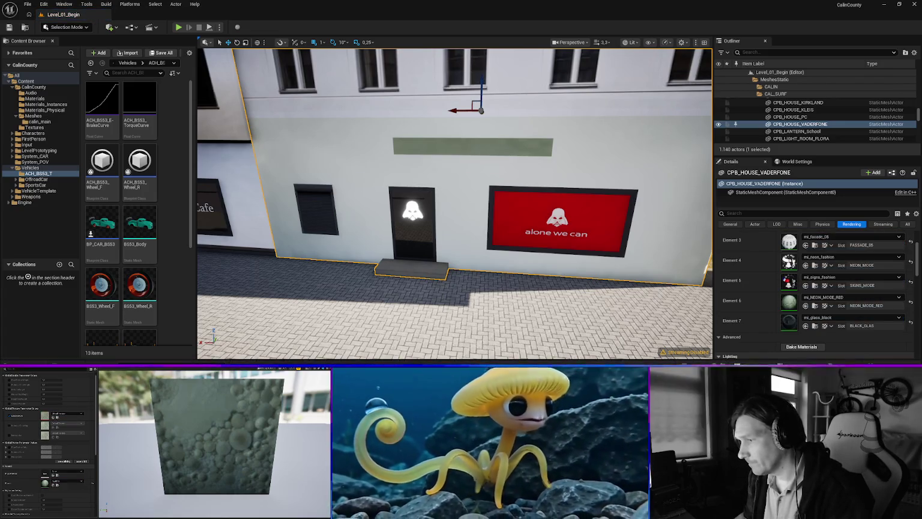
- Drag t_signs_fashion from the Textures folder onto the house's materials
key("ctrl+space")
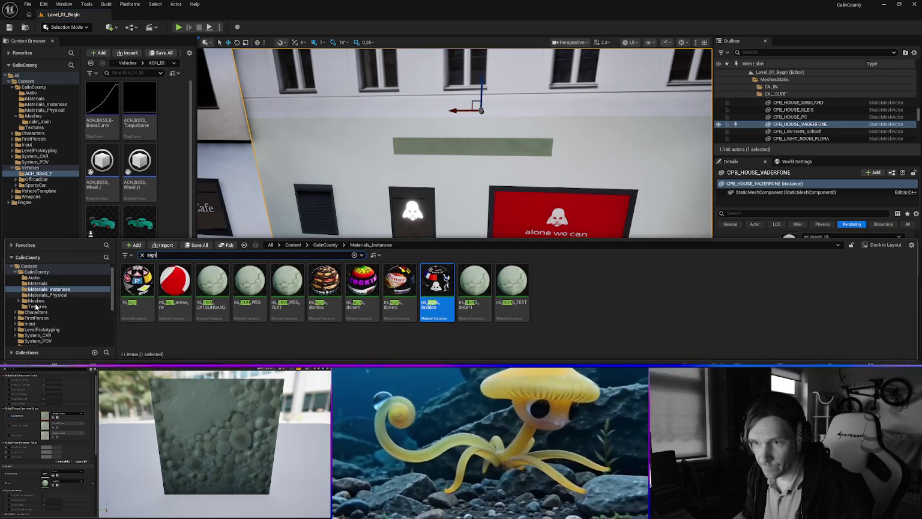
left_click(37, 306)
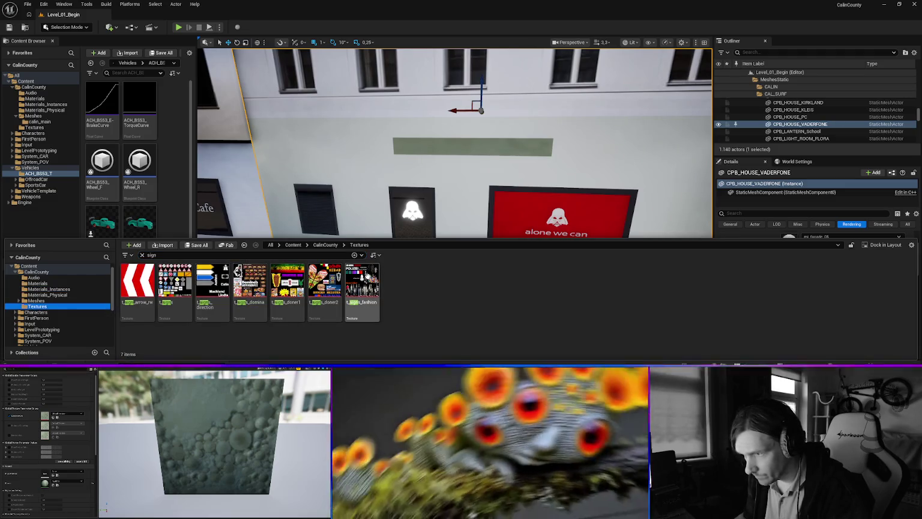
mouse_move(367, 280)
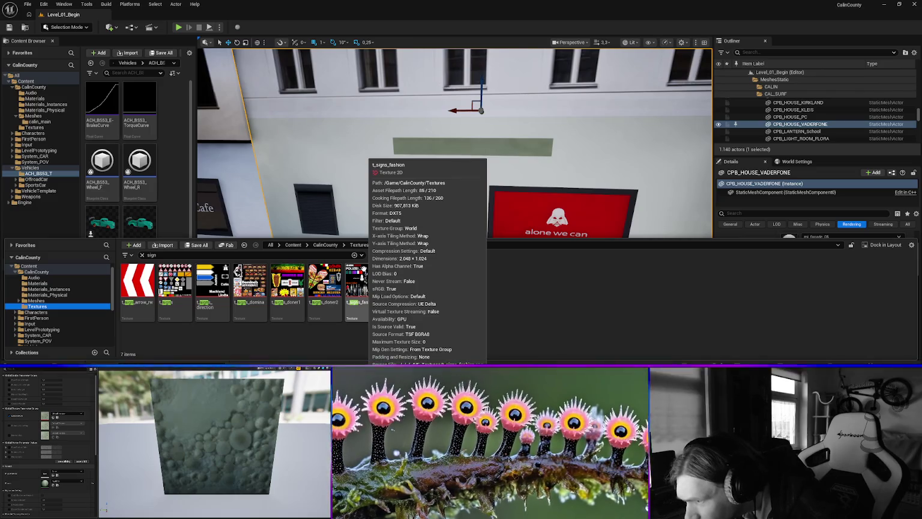
mouse_move(358, 280)
left_mouse_down()
mouse_move(514, 274)
mouse_move(840, 297)
left_mouse_up()
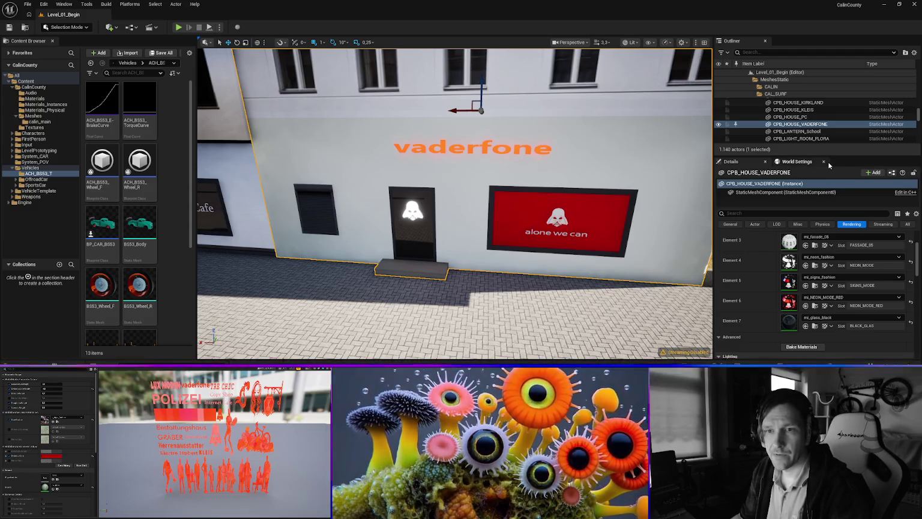
- Save the modified CAL_Mall_WIN and mi_NEON_MODE_RED assets, then pull the camera back down the street
mouse_move(529, 176)
left_mouse_down()
mouse_move(509, 255)
mouse_move(494, 227)
left_mouse_up()
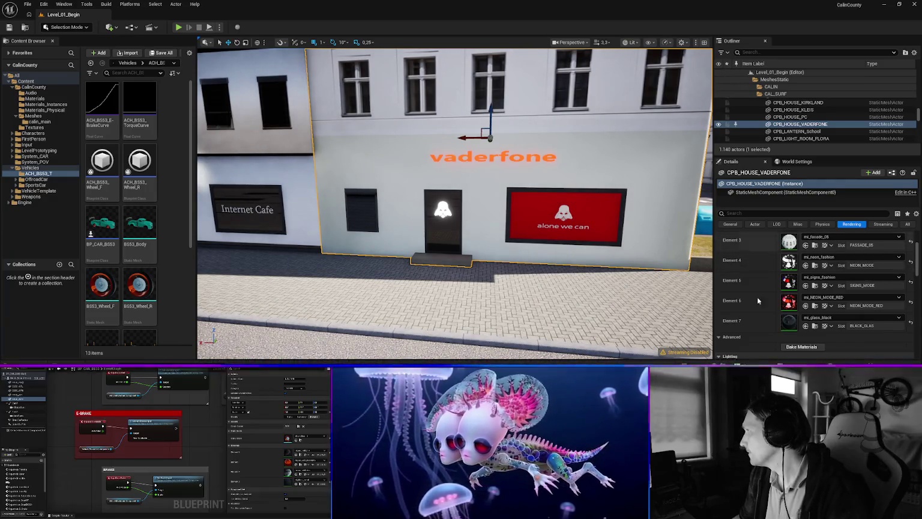
key("ctrl+s")
left_click(534, 269)
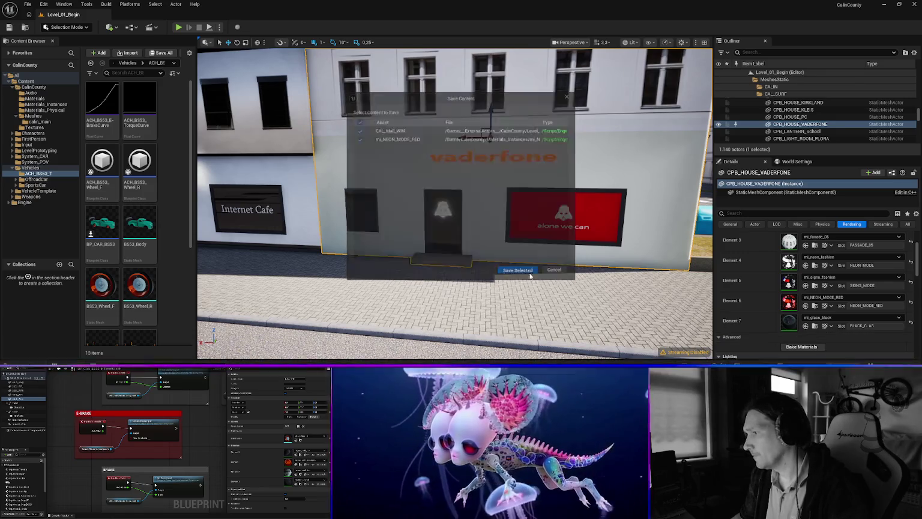
mouse_move(536, 235)
left_mouse_down()
mouse_move(526, 312)
mouse_move(504, 288)
mouse_move(488, 213)
mouse_move(515, 233)
left_mouse_up()
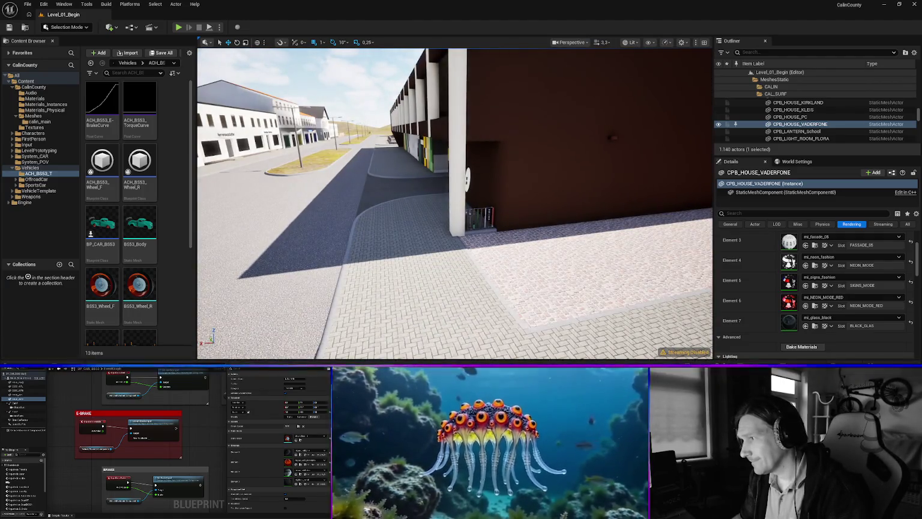
- Set Element 0 to mi_zinc on the wall sign and the 30 speed sign
left_click(487, 228)
scroll(825, 267, "up", 2)
left_click(831, 247)
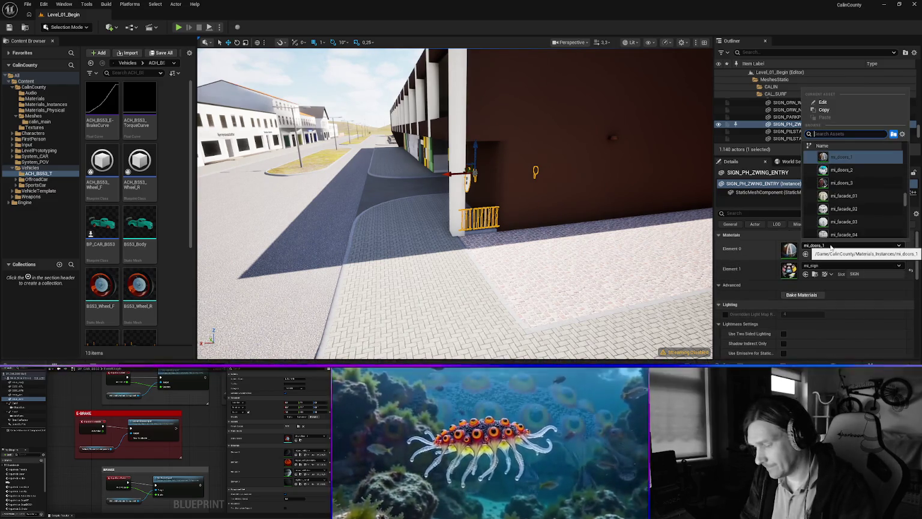
type("zinc")
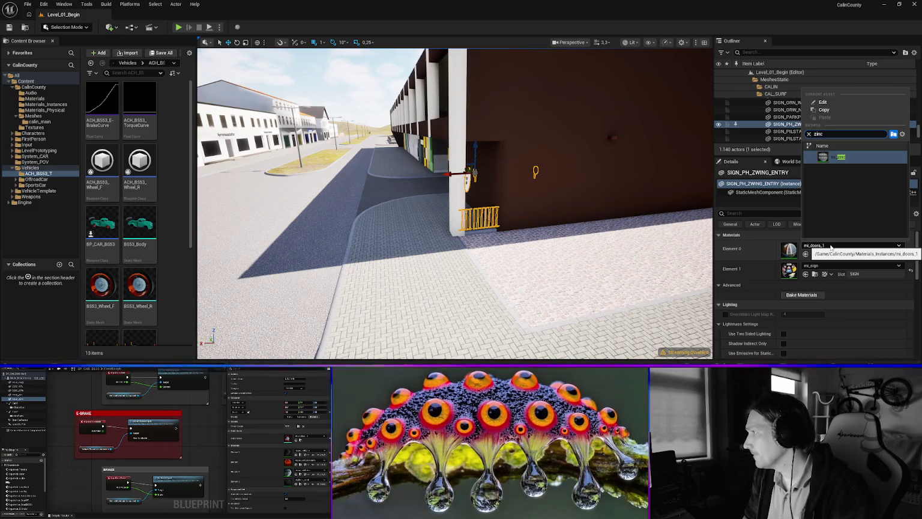
key("Return")
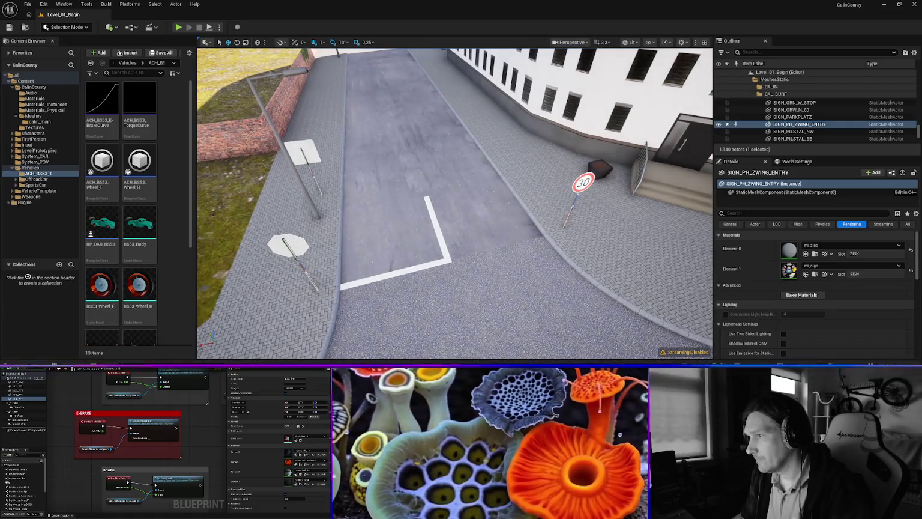
left_click(554, 202)
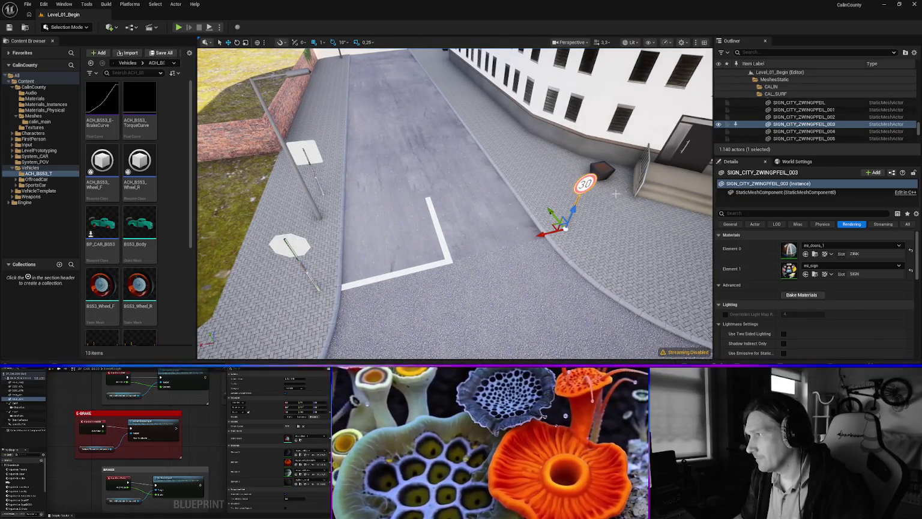
left_click(829, 245)
type("zinc")
left_click(837, 157)
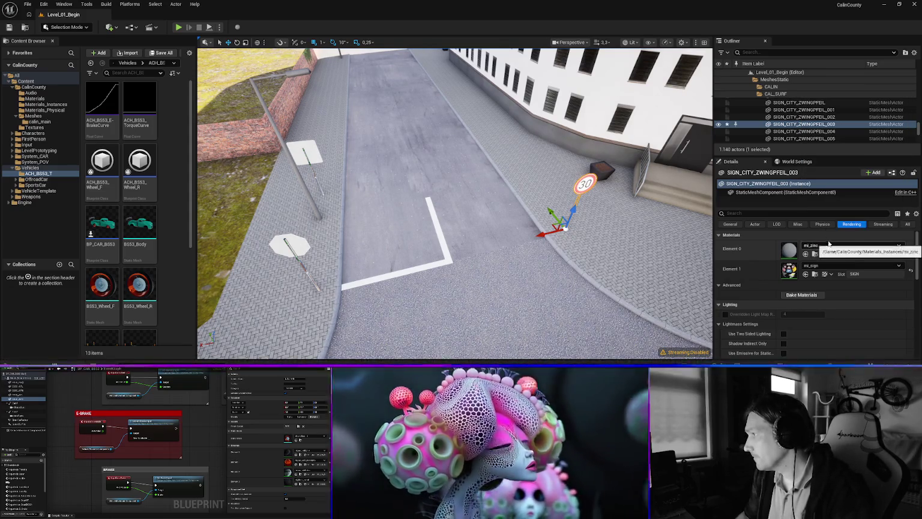
- Set Element 0 to mi_zinc on the white left sign post and the stop sign
left_click(645, 174)
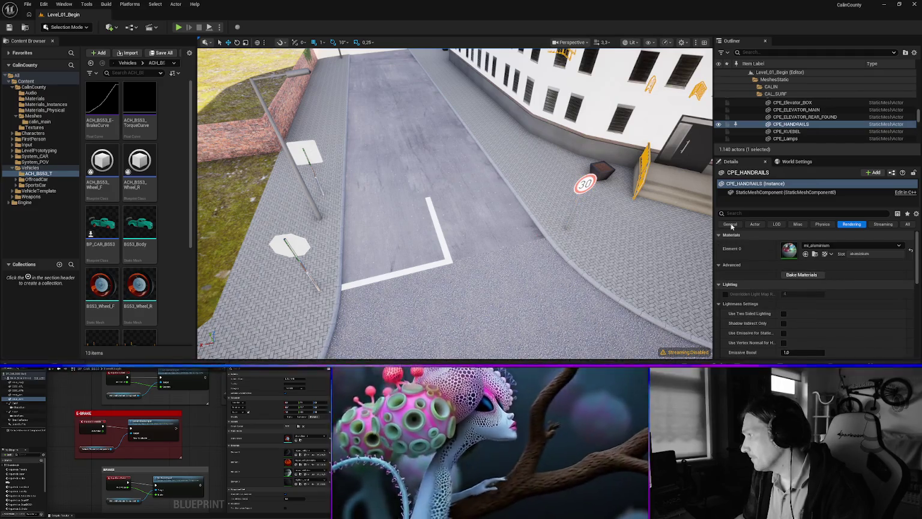
left_click(309, 151)
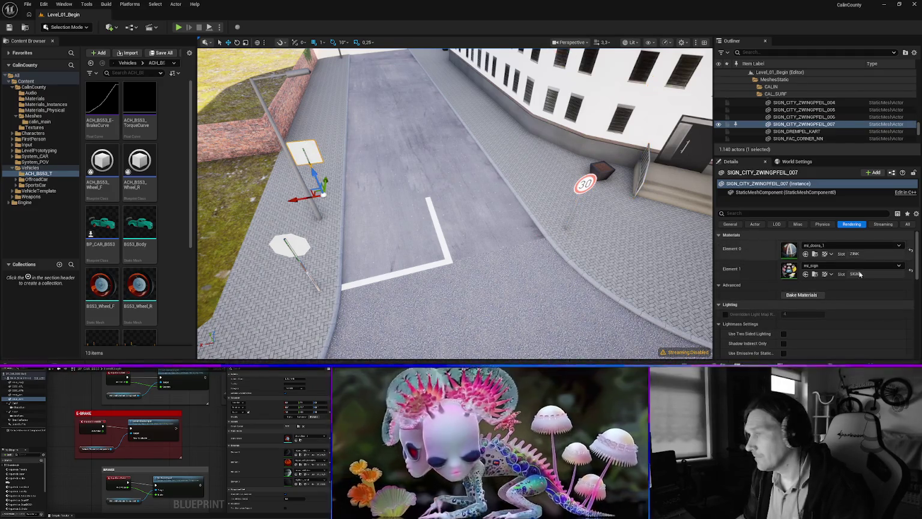
left_click(834, 246)
type("zinc")
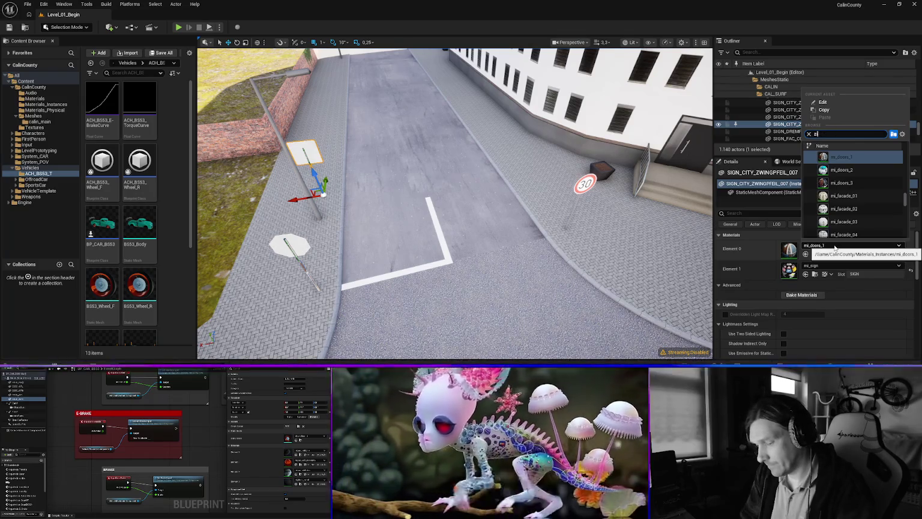
left_click(837, 156)
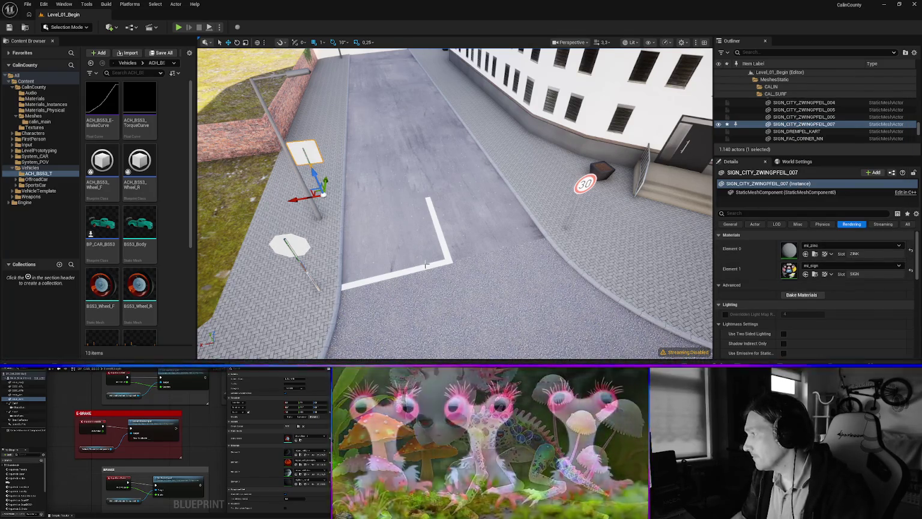
left_click(290, 246)
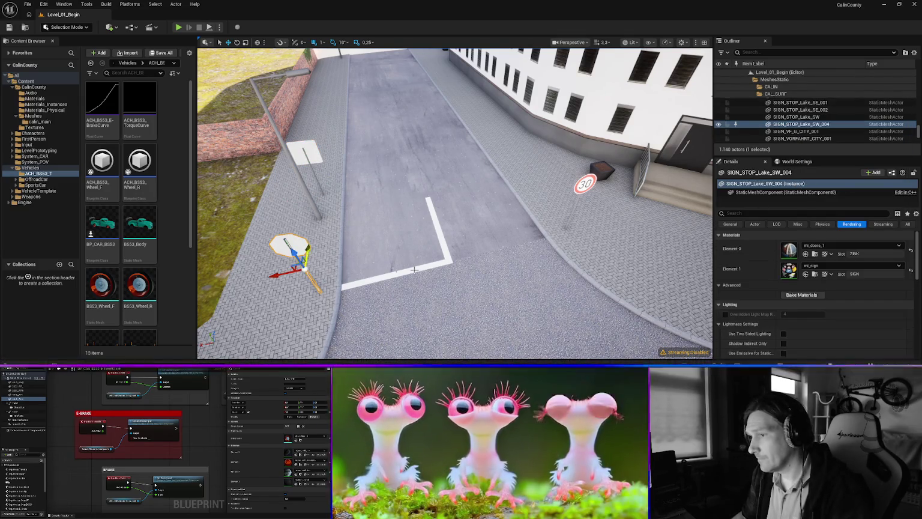
left_click(833, 244)
type("zinc")
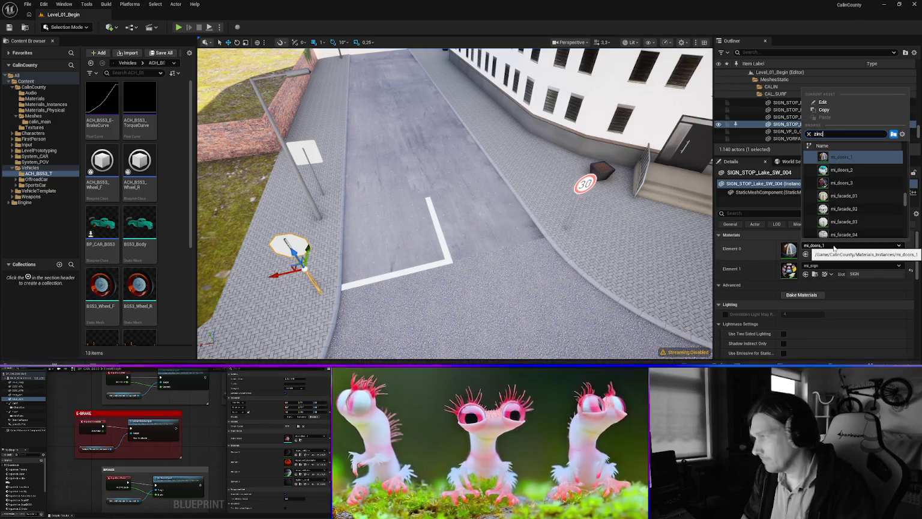
key("Return")
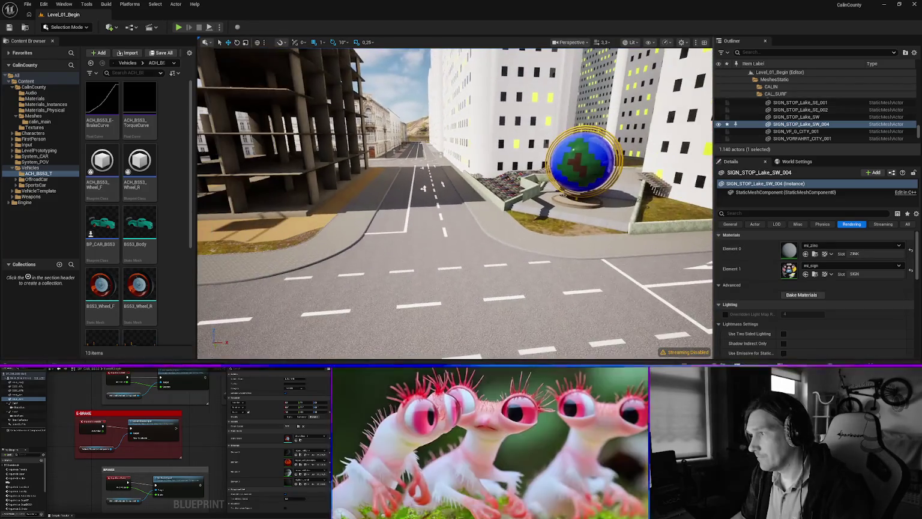
- Set Plane_006's Element 0 to the mi_surf_surf material
left_click(457, 224)
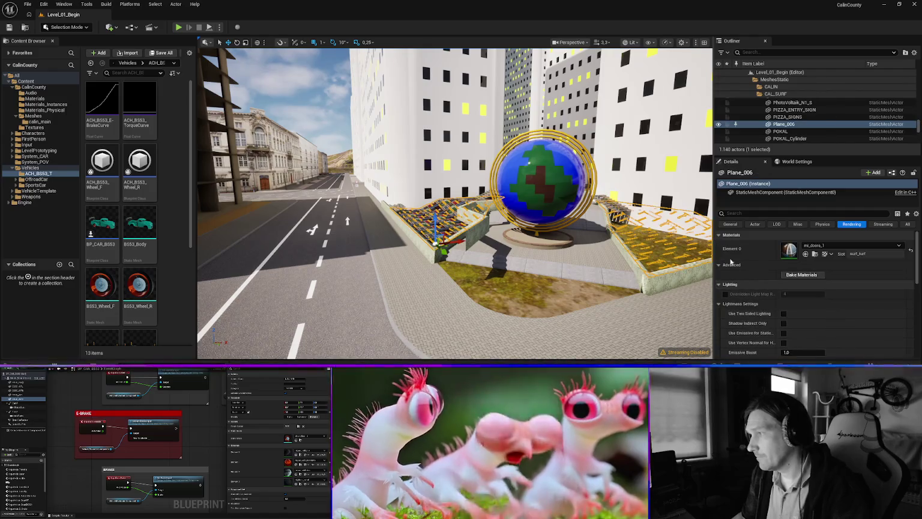
left_click(826, 245)
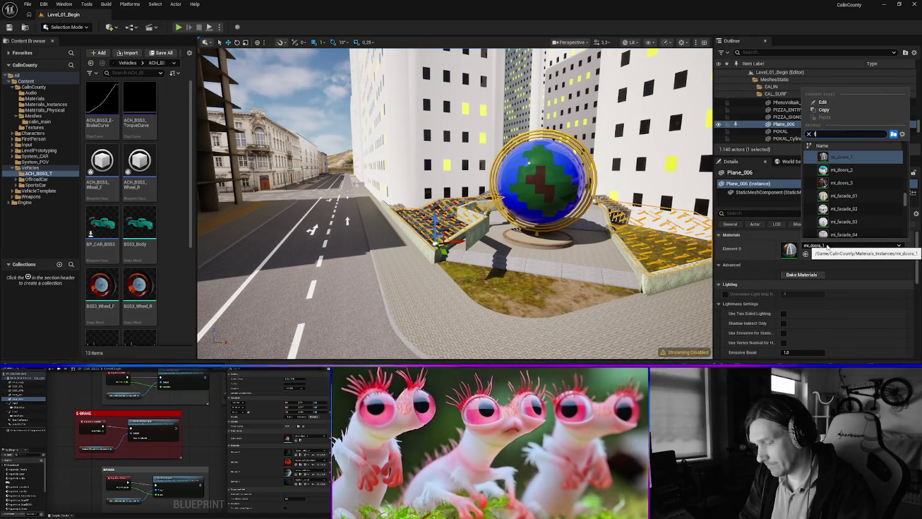
type("surf")
key("Return")
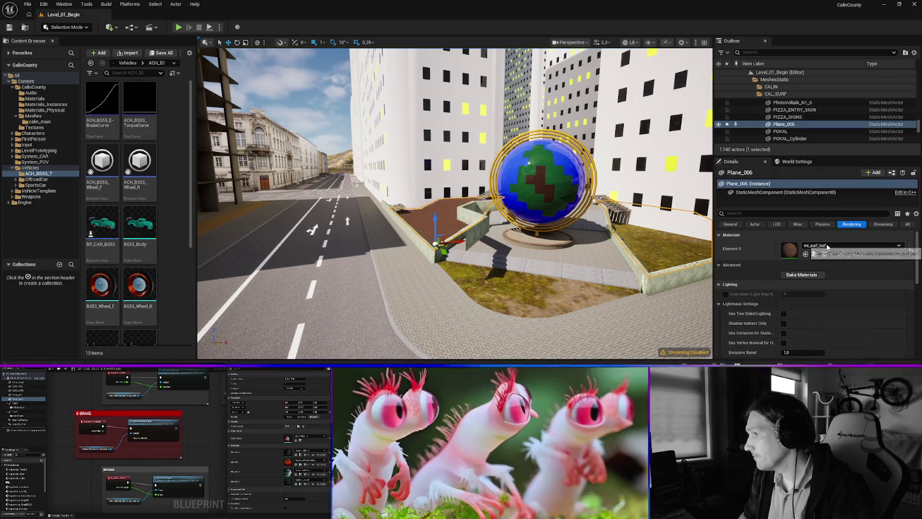
- Select the ramp wall Cube_005 and check its material list without changing it
left_click_drag(578, 242, 578, 242)
left_click(570, 244)
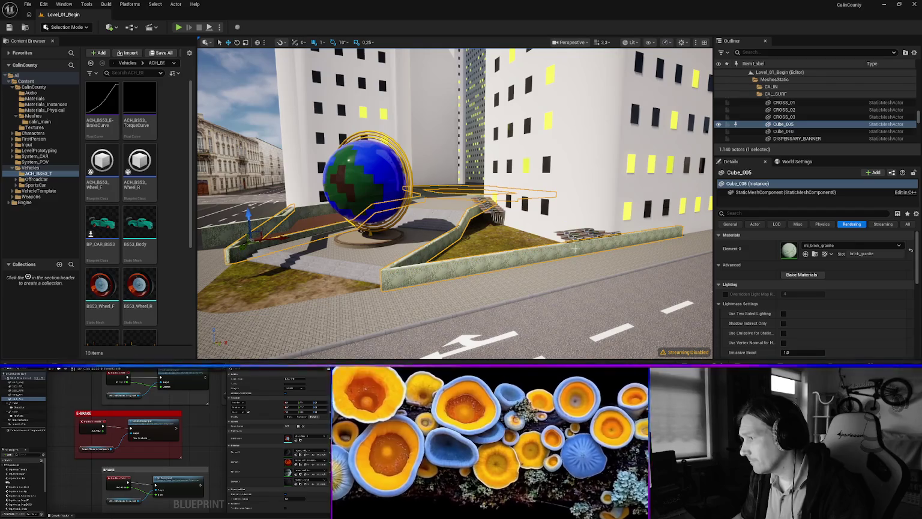
left_click(840, 246)
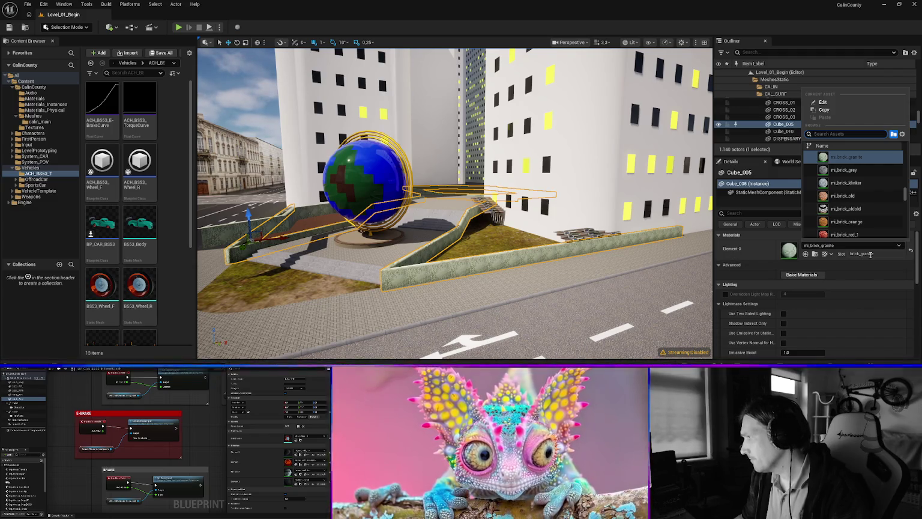
left_click(803, 254)
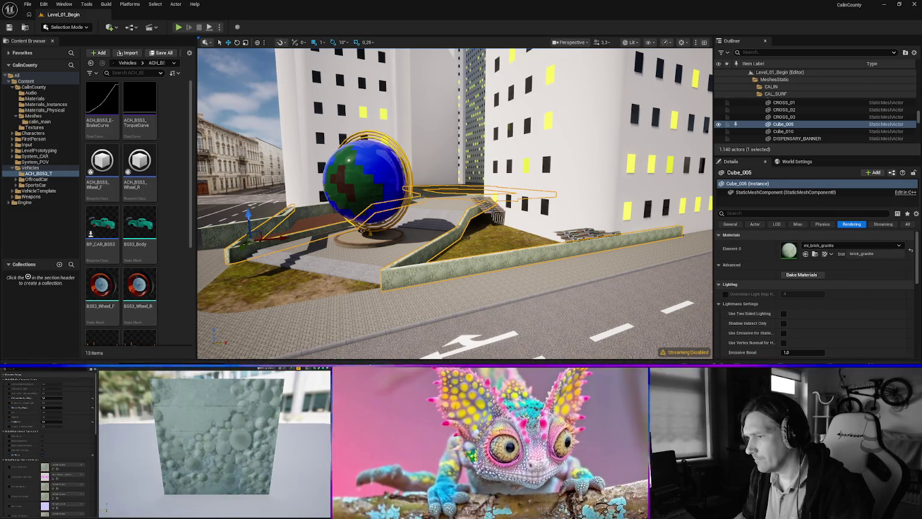
key("ctrl+space")
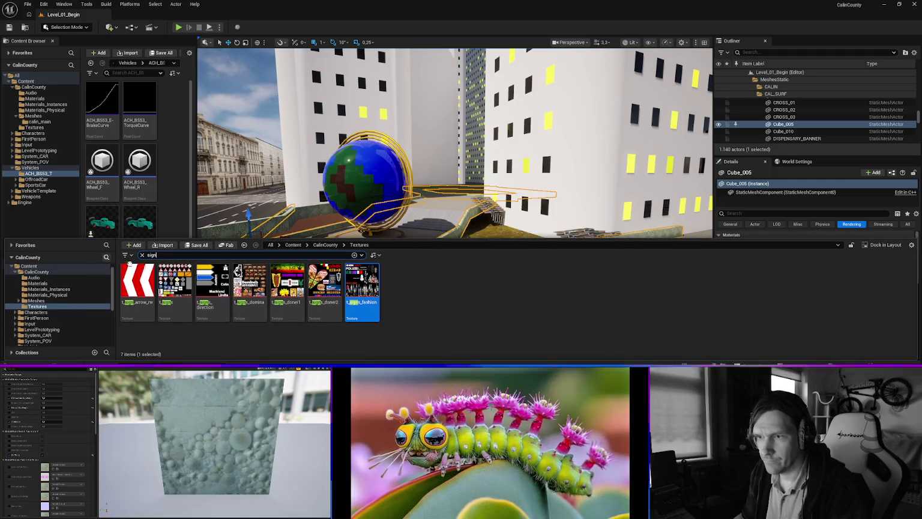
left_click(150, 255)
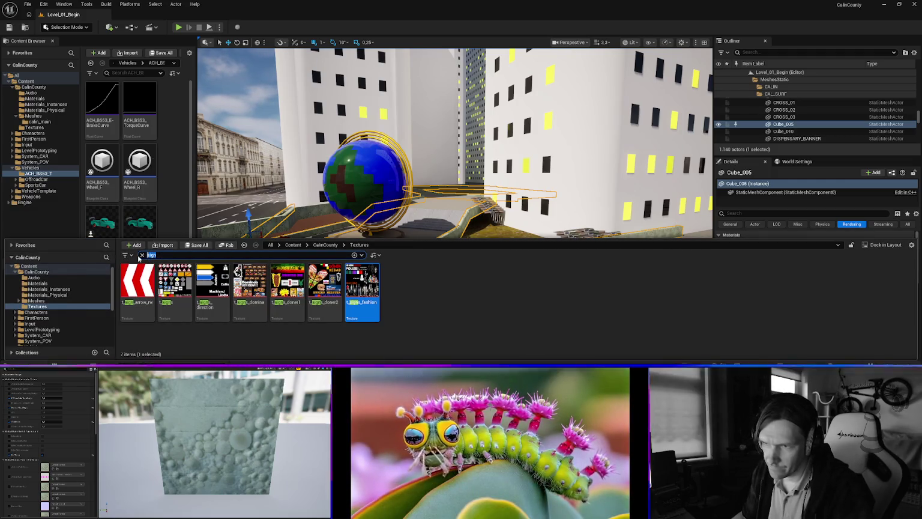
type("blck")
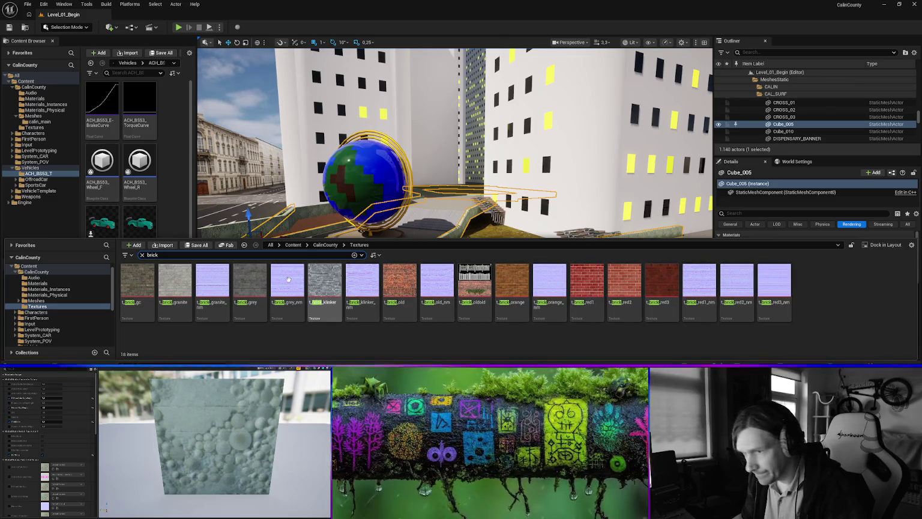
mouse_move(220, 280)
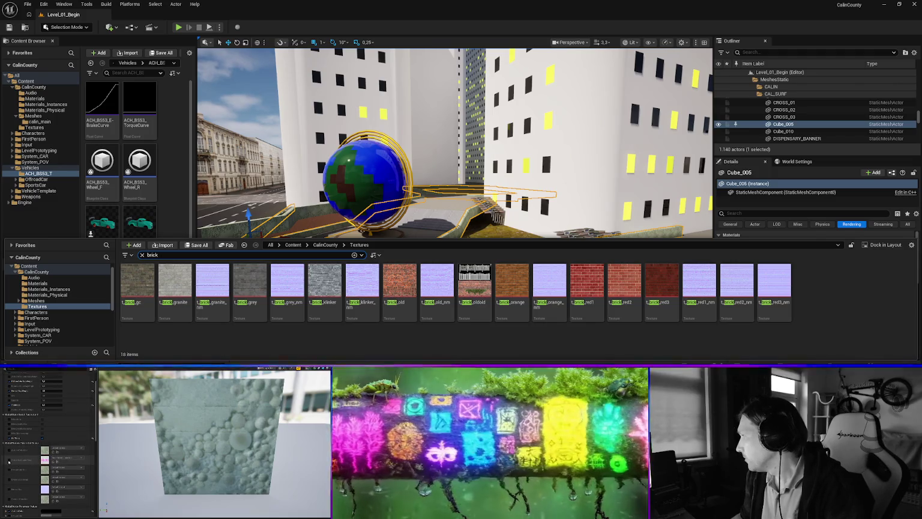
key("ctrl+space")
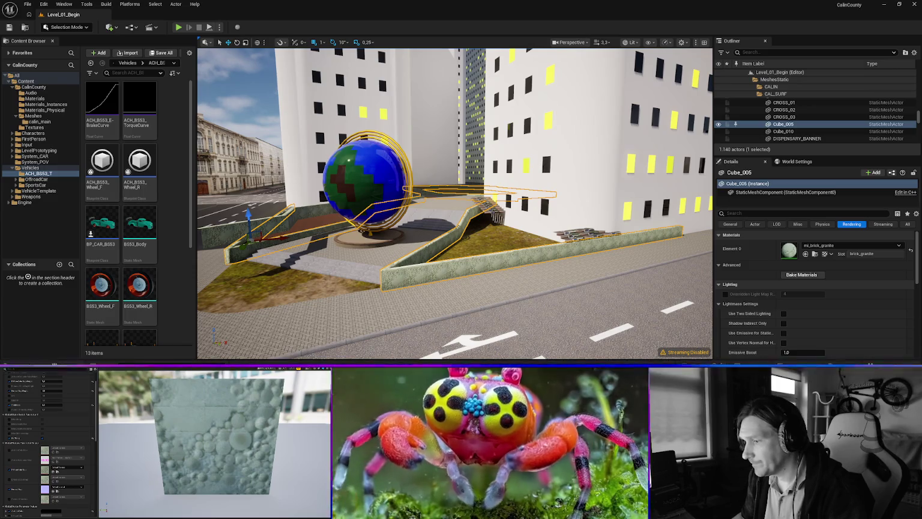
key("ctrl+space")
left_click_drag(175, 282, 750, 286)
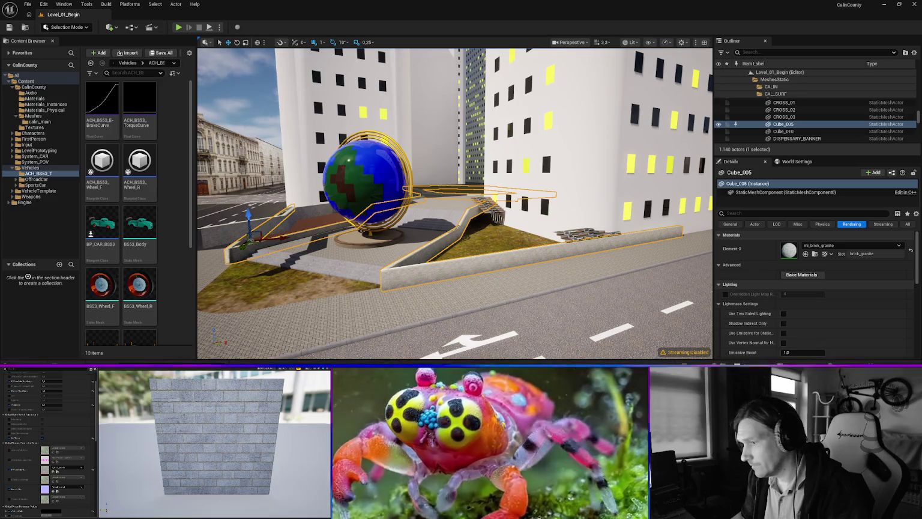
- Drag t_brick_granite onto the ramp wall's material
key("ctrl+space")
left_click_drag(174, 288, 736, 294)
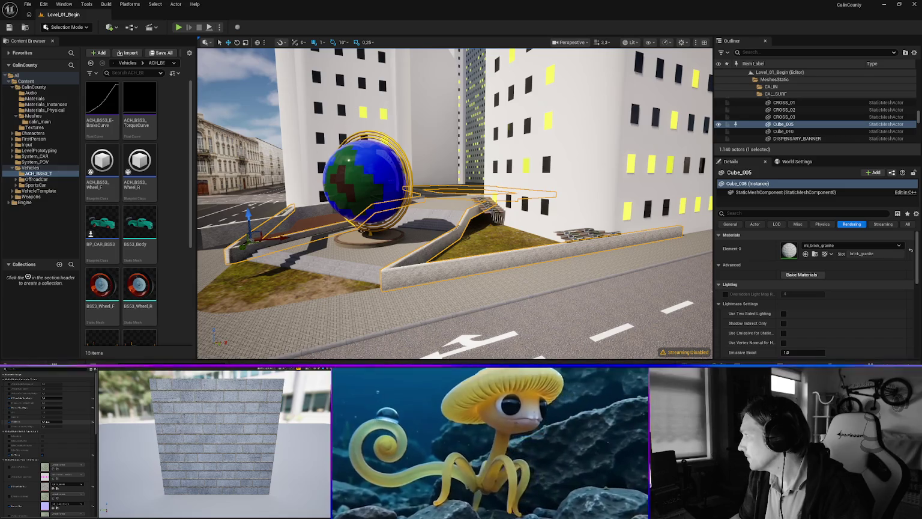
scroll(659, 301, "up", 5)
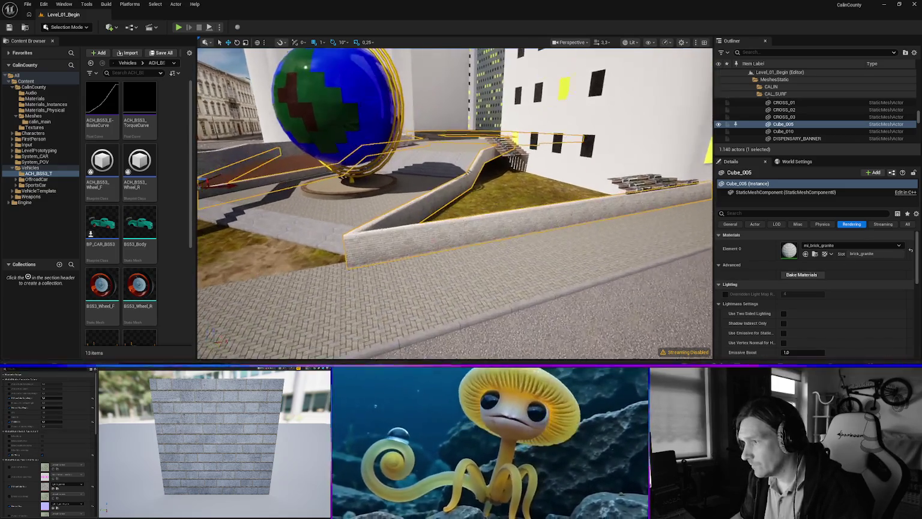
scroll(454, 203, "down", 10)
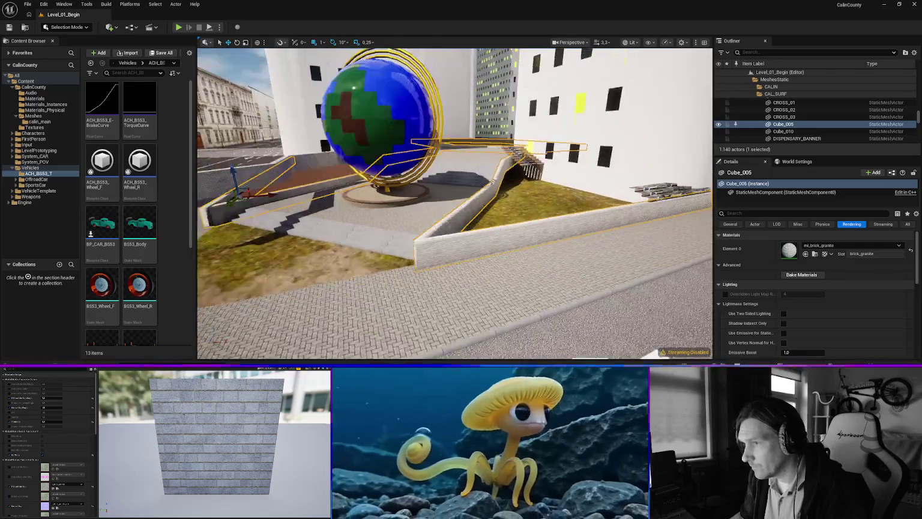
- Set the mall stairs' Element 0 to mi_curb_granite
left_click_drag(454, 203, 388, 203)
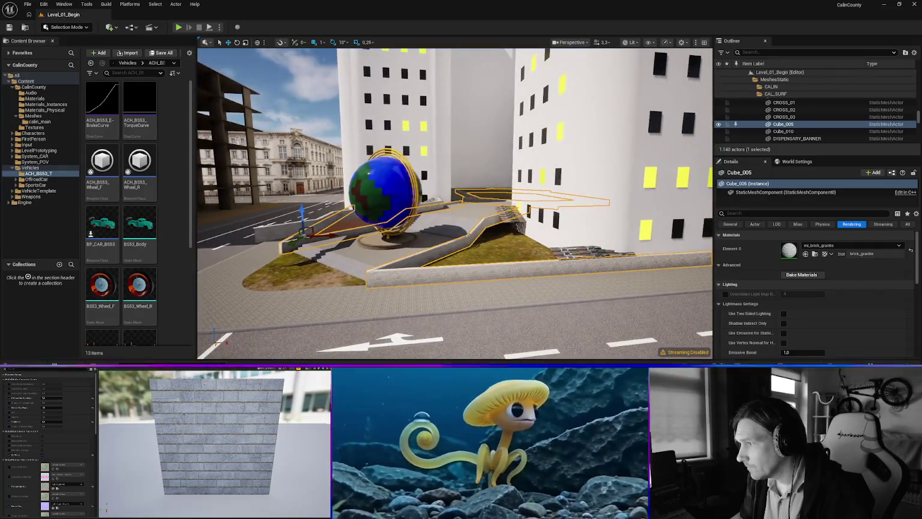
left_click(568, 253)
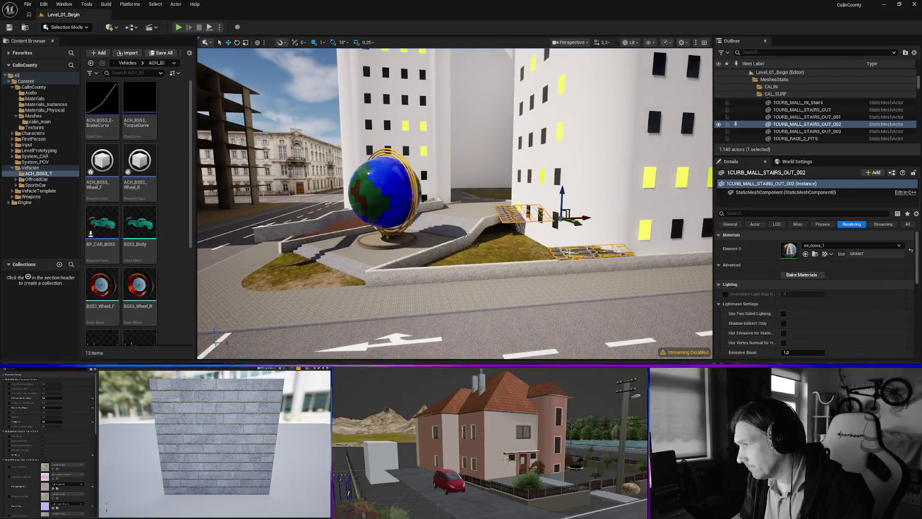
left_click(831, 246)
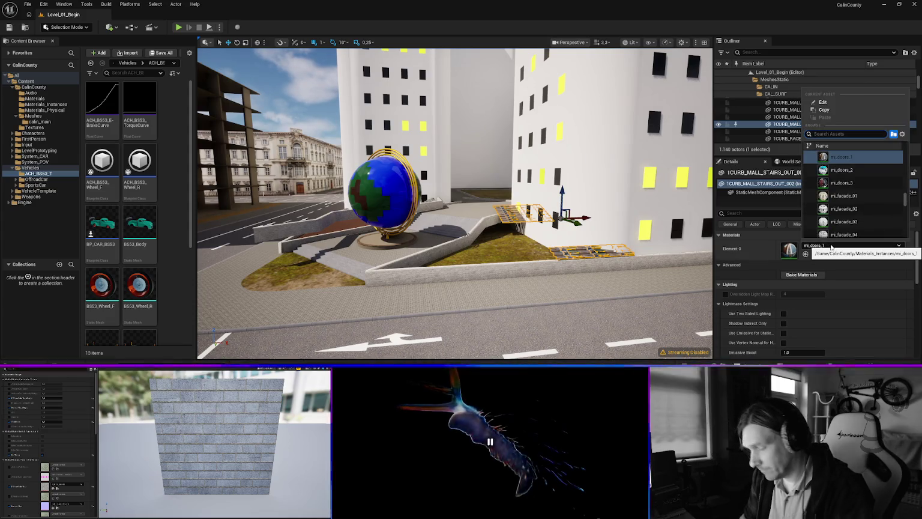
type("curb")
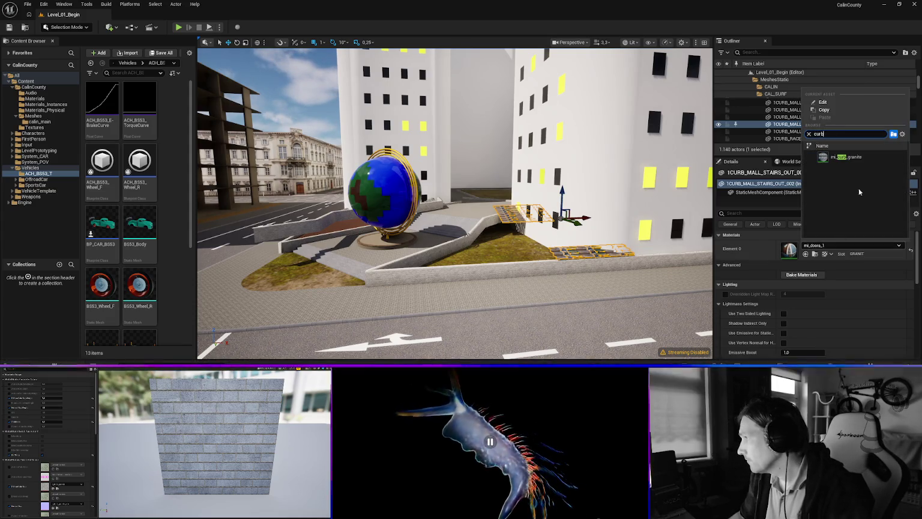
left_click(850, 158)
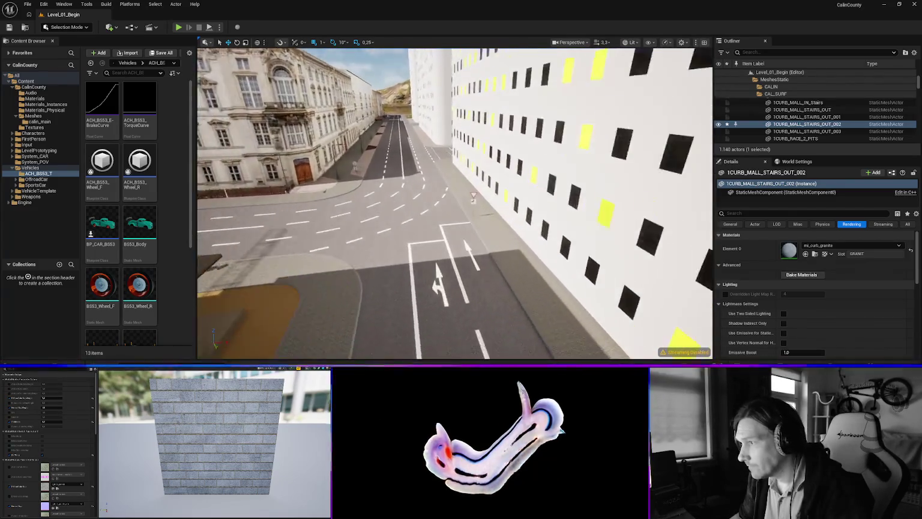
- Set the yield sign's Element 0 to mi_zinc
left_click(486, 162)
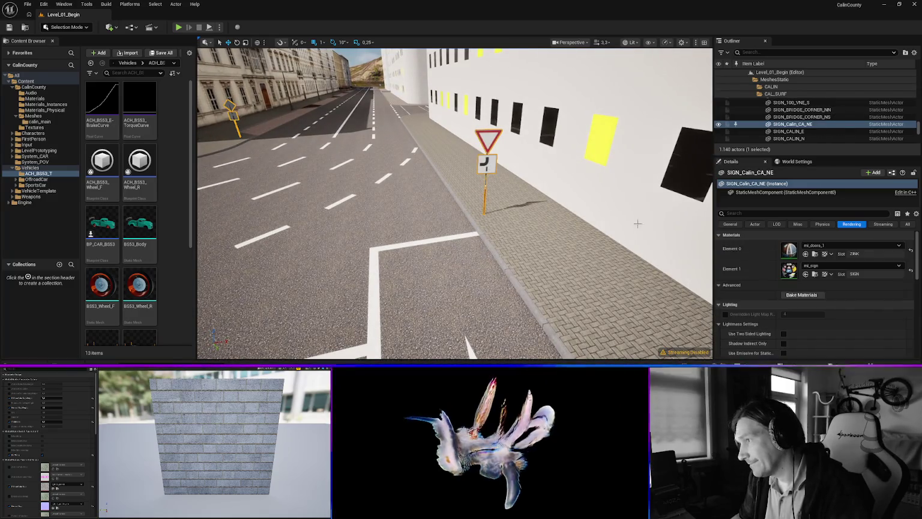
left_click(823, 246)
type("s")
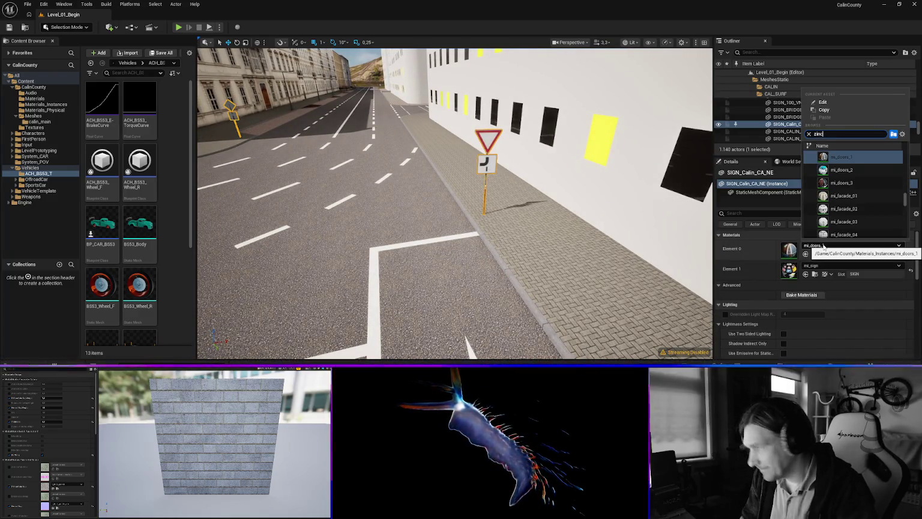
left_click(841, 157)
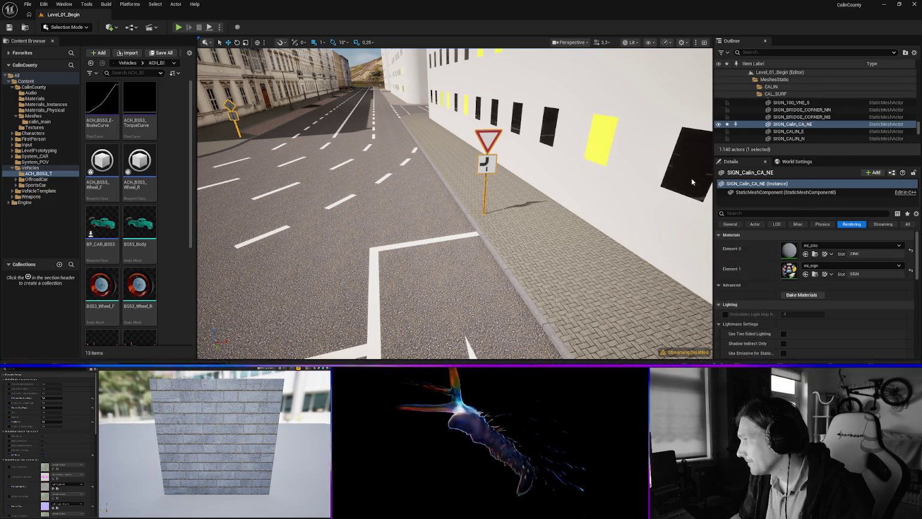
- Set the house 10 fence's Element 0 to mi_zinc
left_click_drag(233, 106, 204, 156)
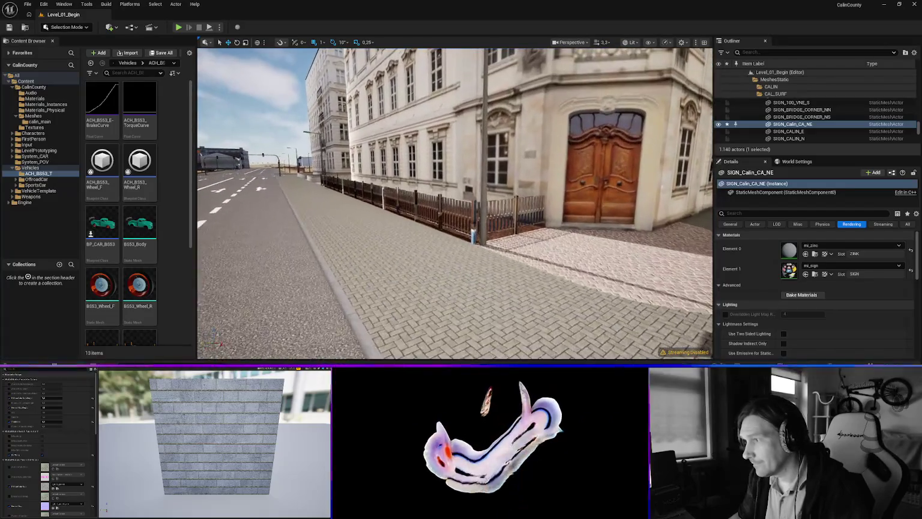
left_click(464, 209)
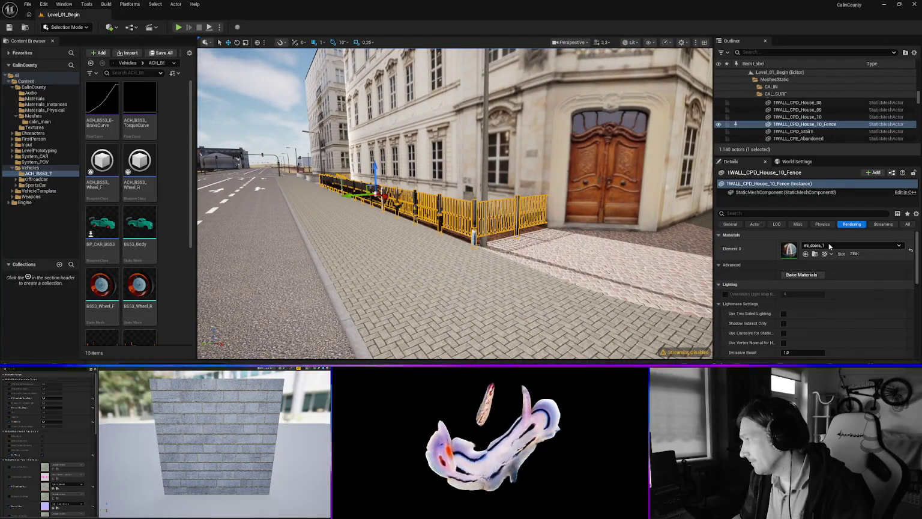
left_click(829, 245)
type("zinc")
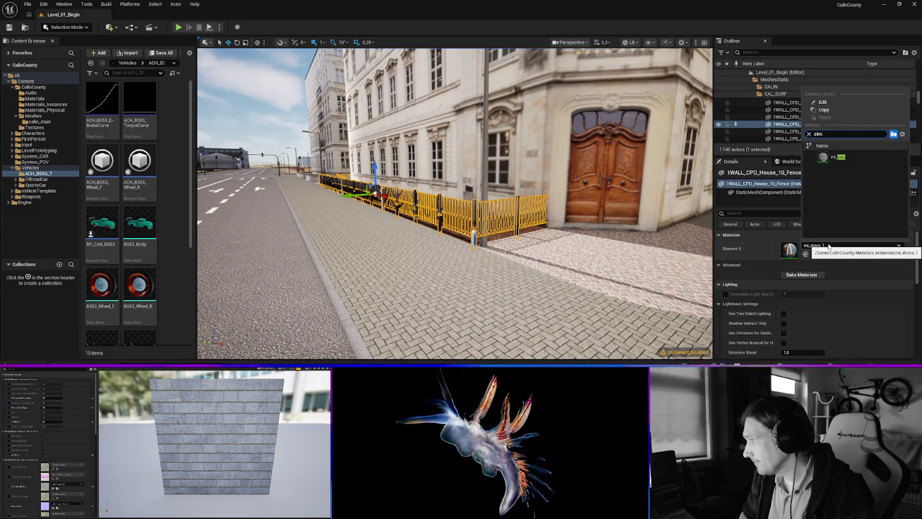
key("Return")
mouse_move(456, 240)
left_mouse_down()
mouse_move(336, 226)
mouse_move(270, 201)
mouse_move(336, 190)
left_mouse_up()
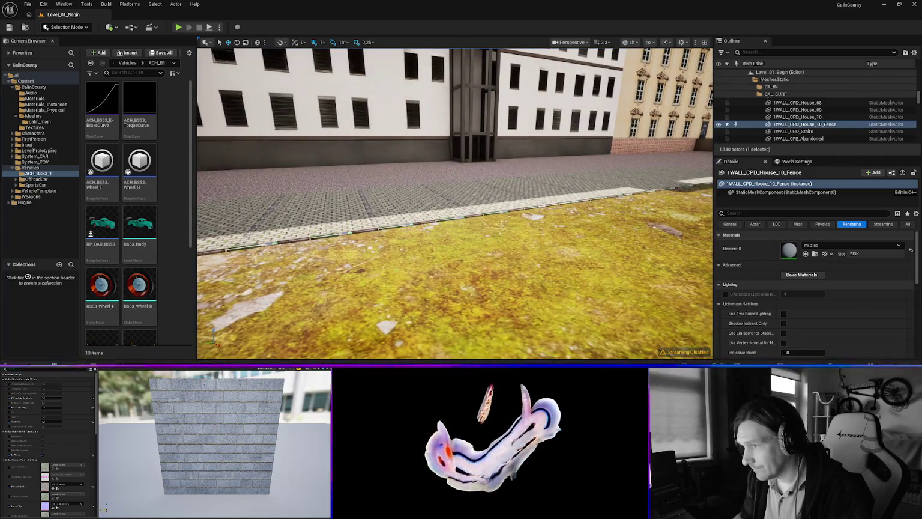
- Search 'curb' in 1CURB_CPD_LOT_IN's Element 0 picker and confirm mi_curb_granite
left_click(839, 246)
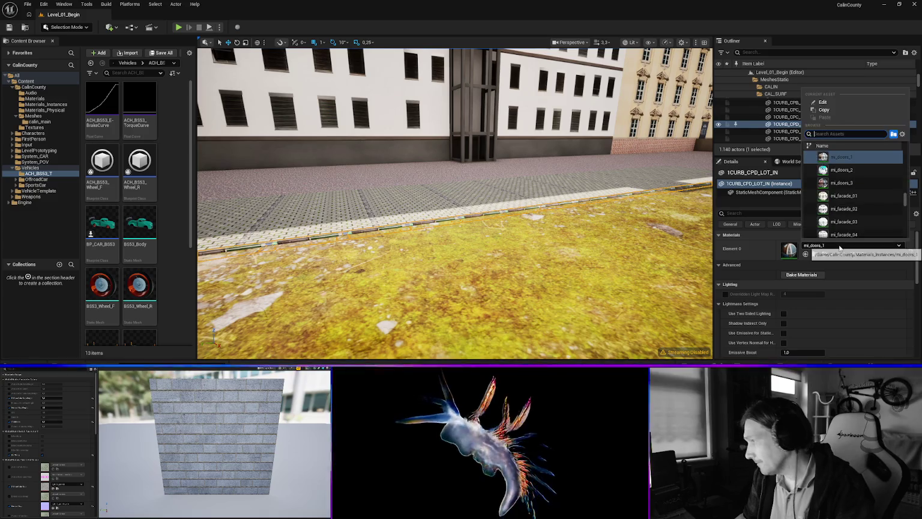
type("curb")
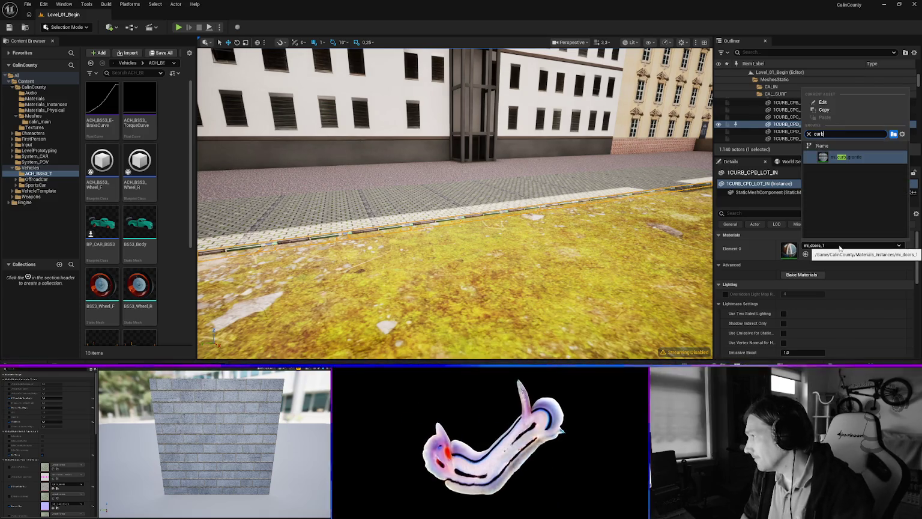
key("Return")
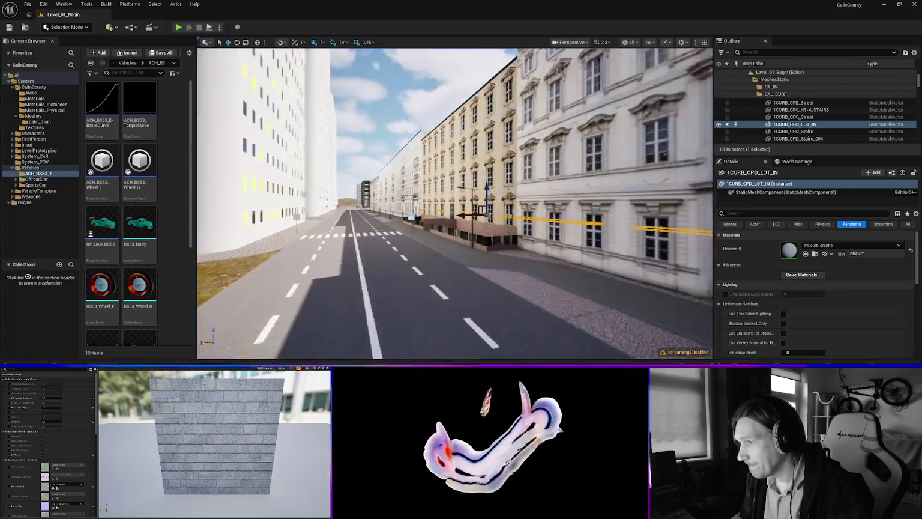
- Set the pedestrian-crossing sign's Element 0 to mi_zinc
left_click(475, 211)
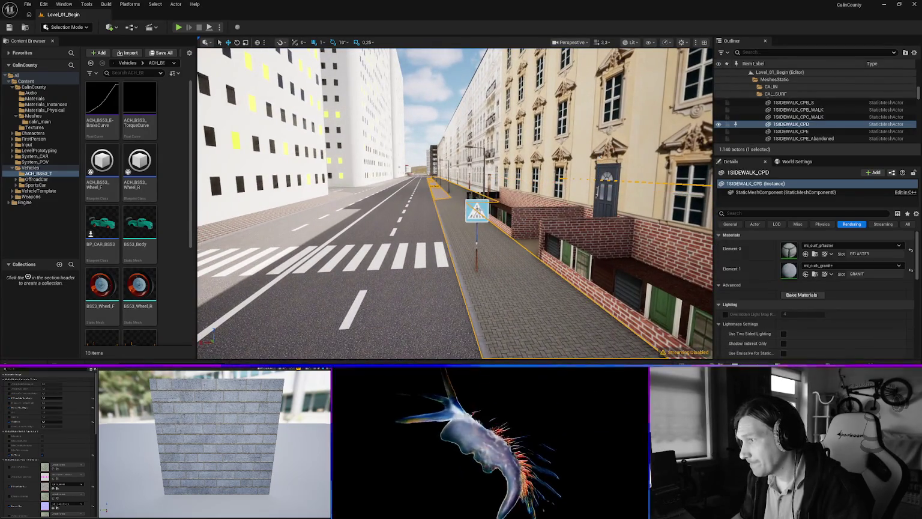
left_click(830, 246)
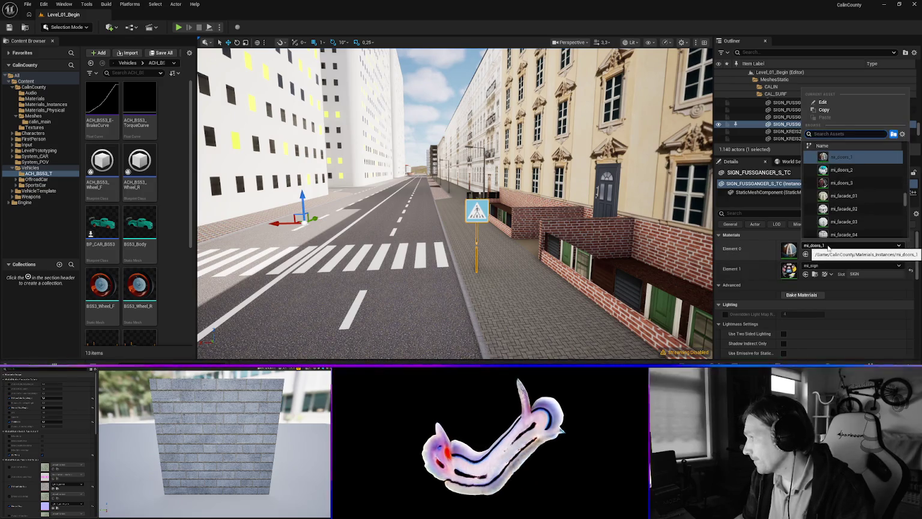
left_click(830, 247)
left_click(830, 246)
type("zinc")
key("Return")
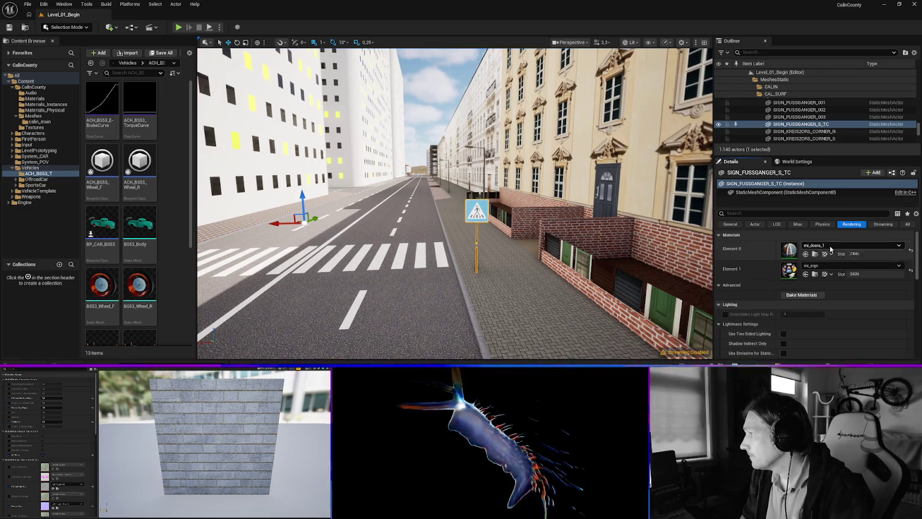
- Set the H08 fence's Element 0 to mi_fence_wood
left_click(566, 250)
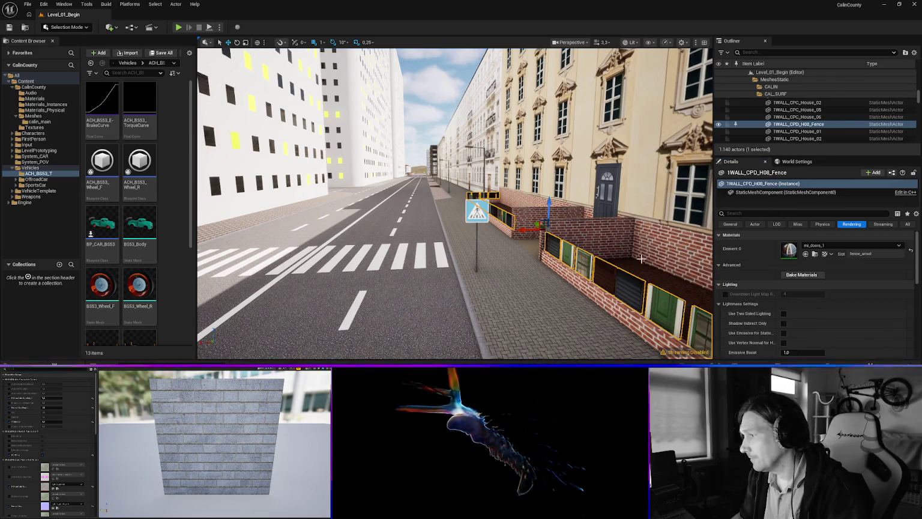
left_click(825, 246)
type("wood")
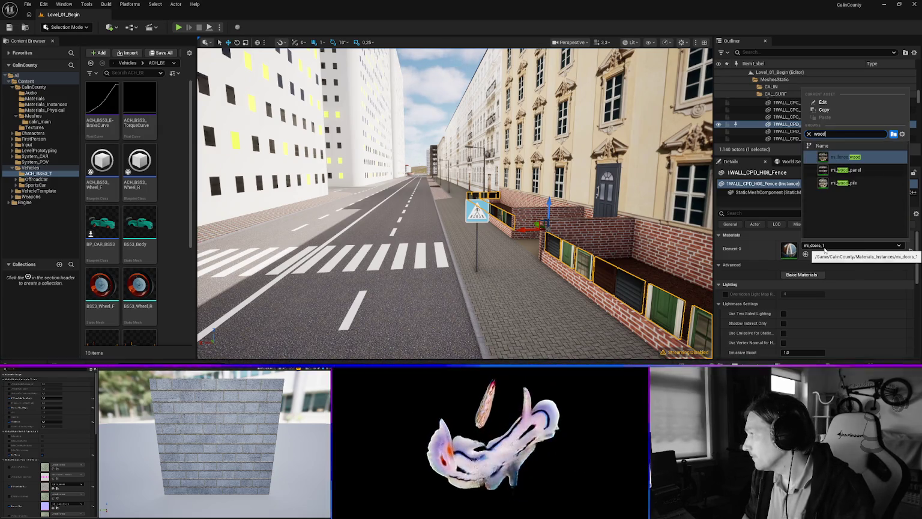
key("Return")
- Set the 1SIDEWALK_CPTC sidewalk's Element 0 to mi_surf_pflaster
mouse_move(382, 224)
left_mouse_down()
mouse_move(516, 224)
mouse_move(462, 197)
left_mouse_up()
left_click(336, 300)
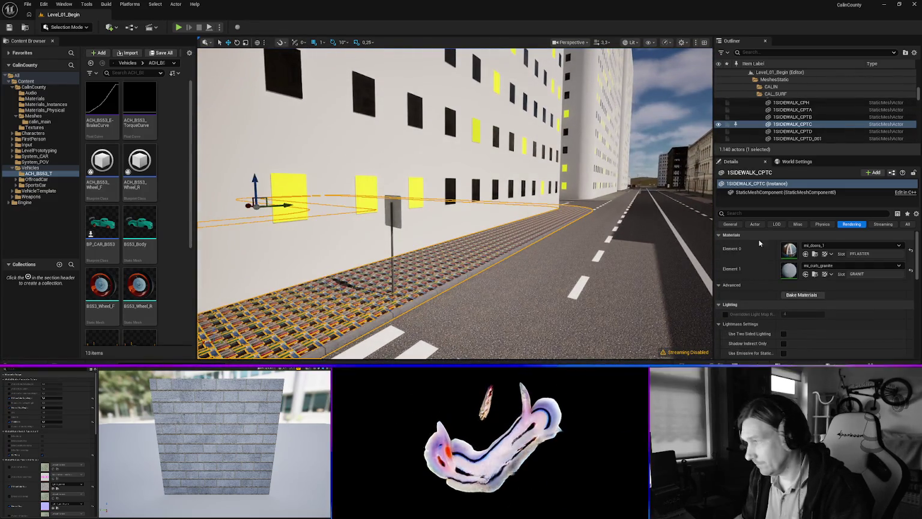
left_click(835, 245)
type("pflaster")
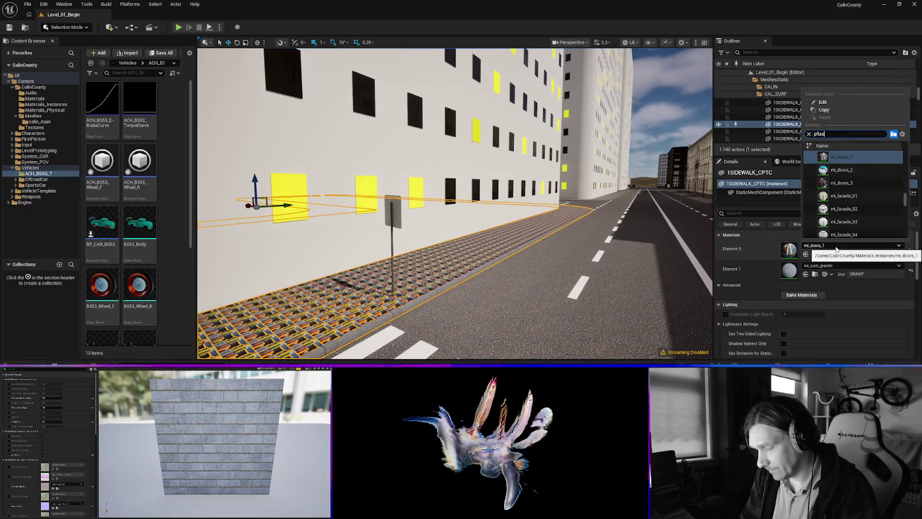
key("Return")
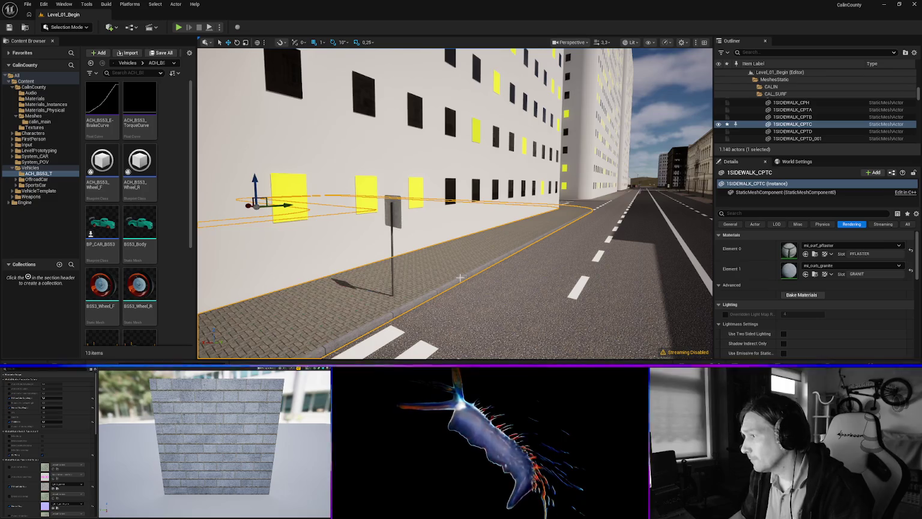
right_click(459, 253)
mouse_move(486, 255)
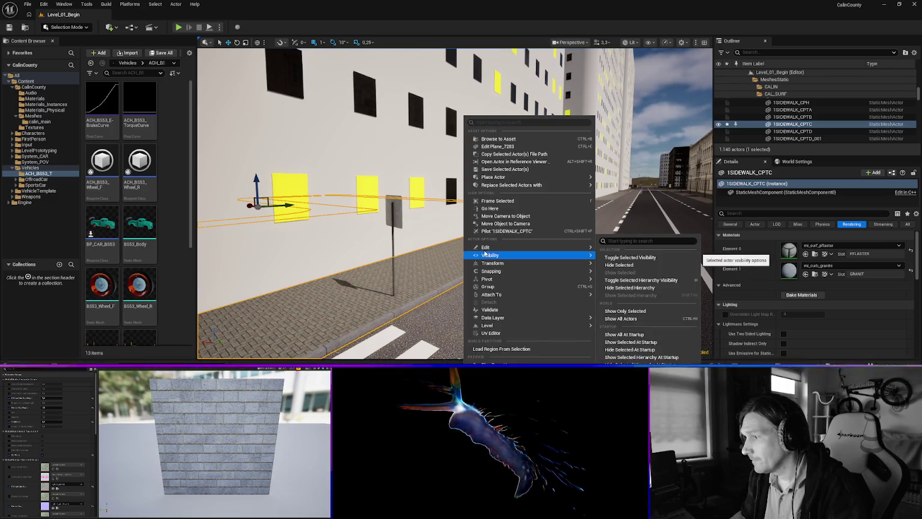
left_click(499, 146)
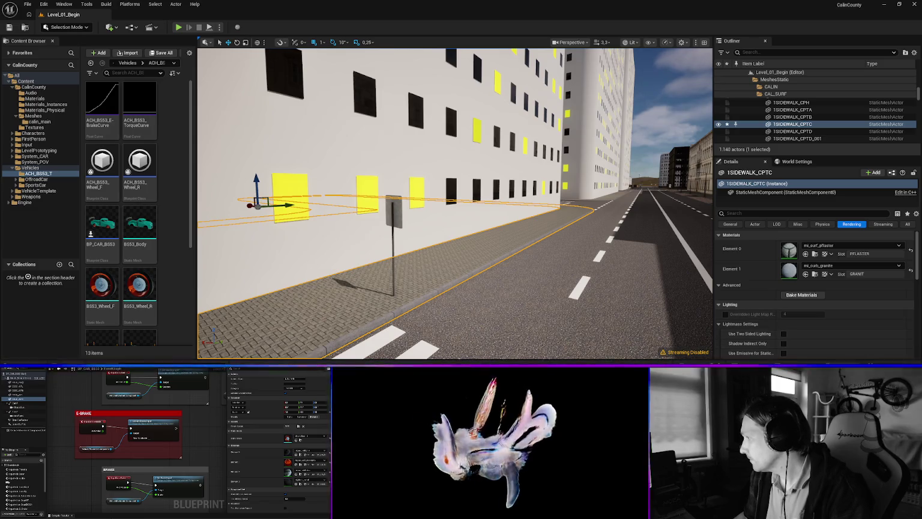
- Save all modified level actors with Ctrl+S and confirm the save dialog
key("ctrl+s")
left_click(517, 272)
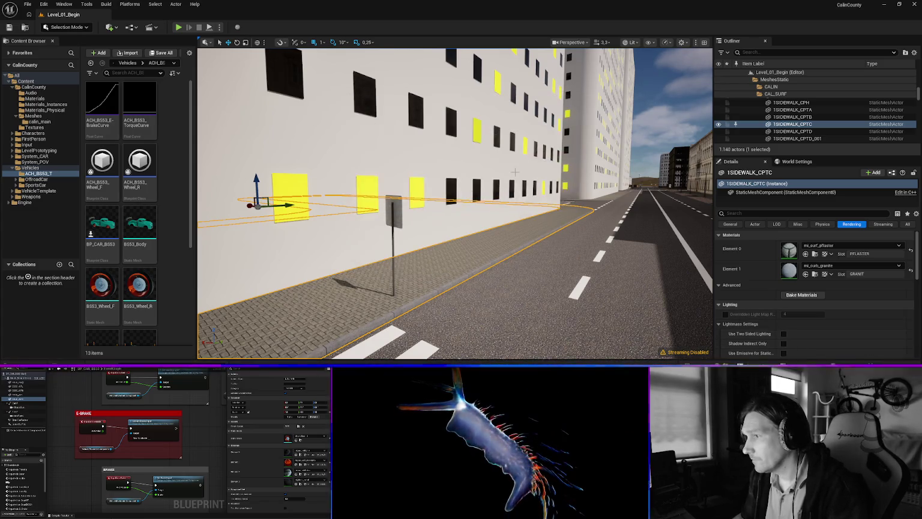
left_click_drag(514, 172, 582, 164)
mouse_move(411, 238)
left_mouse_down()
mouse_move(433, 230)
mouse_move(410, 238)
left_mouse_up()
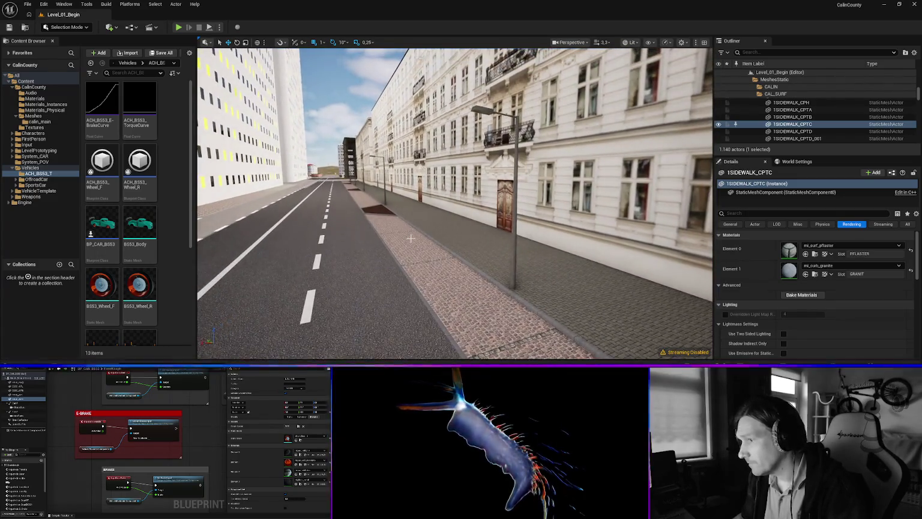
- Select the cobble sidewalk patch and copy its file path from the context menu
left_click(410, 239)
right_click(411, 238)
mouse_move(444, 245)
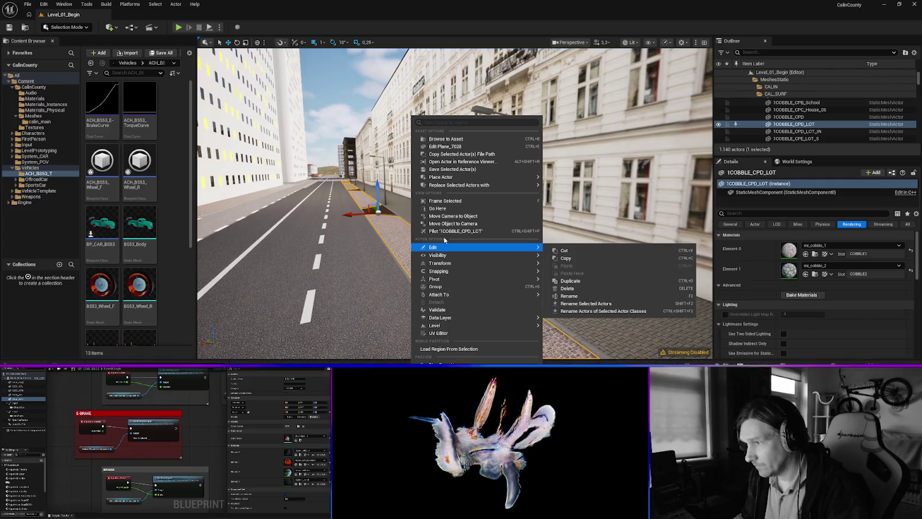
left_click(456, 154)
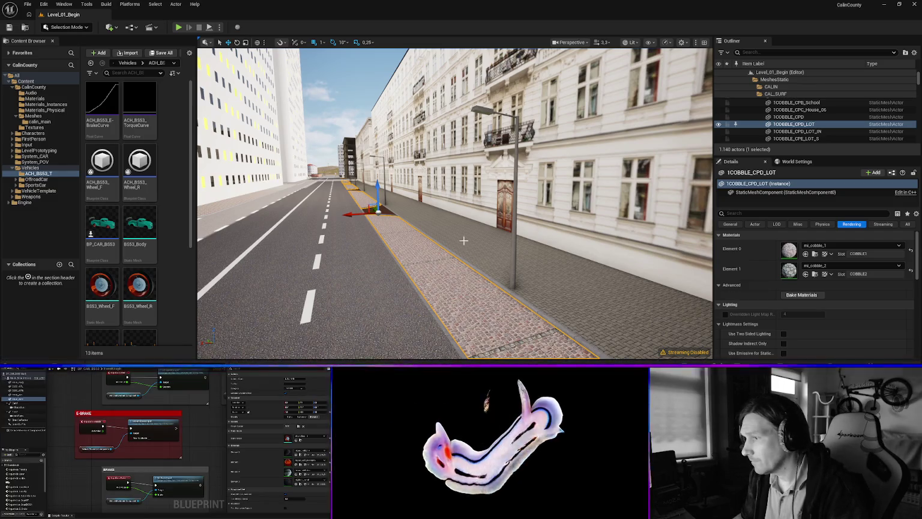
scroll(456, 239, "down", 3)
scroll(437, 244, "up", 5)
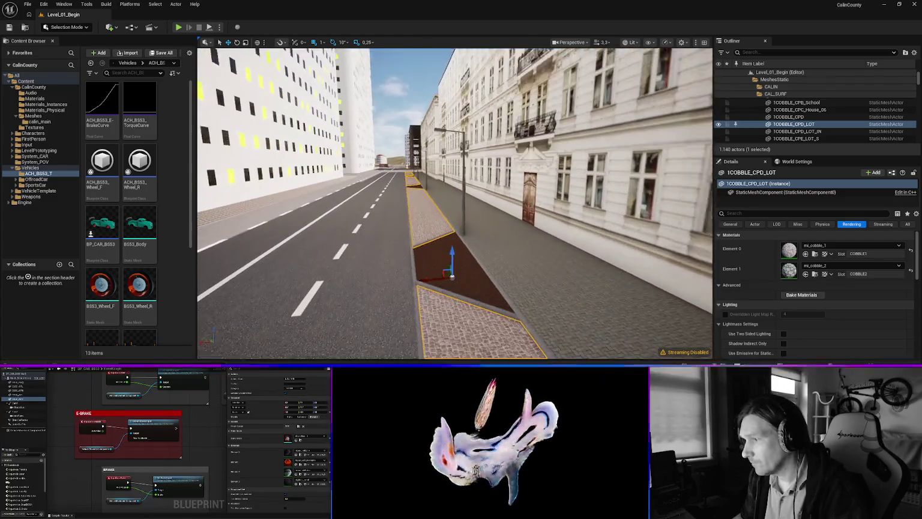
- Select the gravel patch plus the neighbouring and left sidewalks, then open their context menu
left_click(437, 244)
right_click(437, 244)
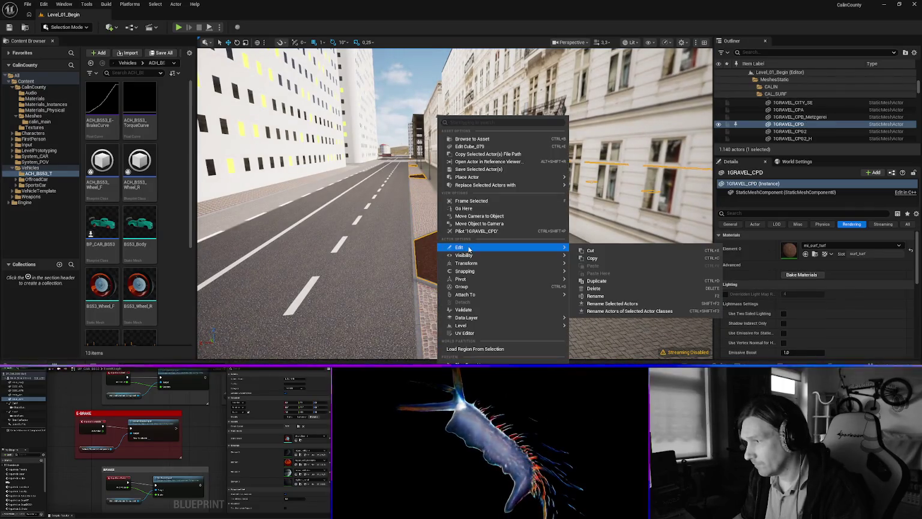
mouse_move(471, 184)
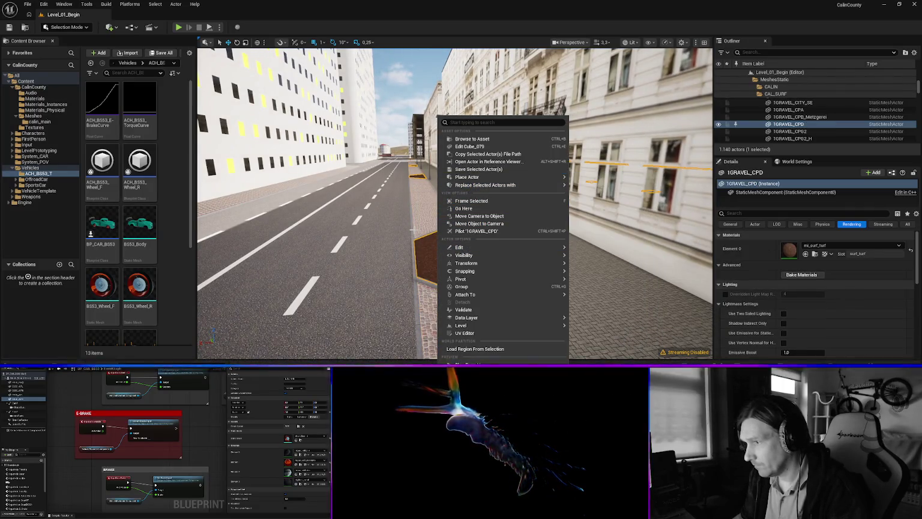
left_click(412, 228, "ctrl")
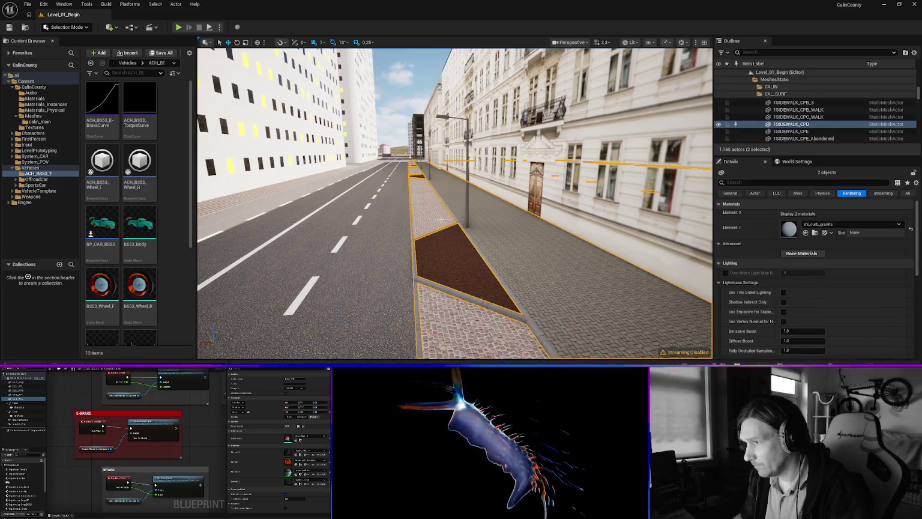
left_click(258, 191, "ctrl")
right_click(258, 193)
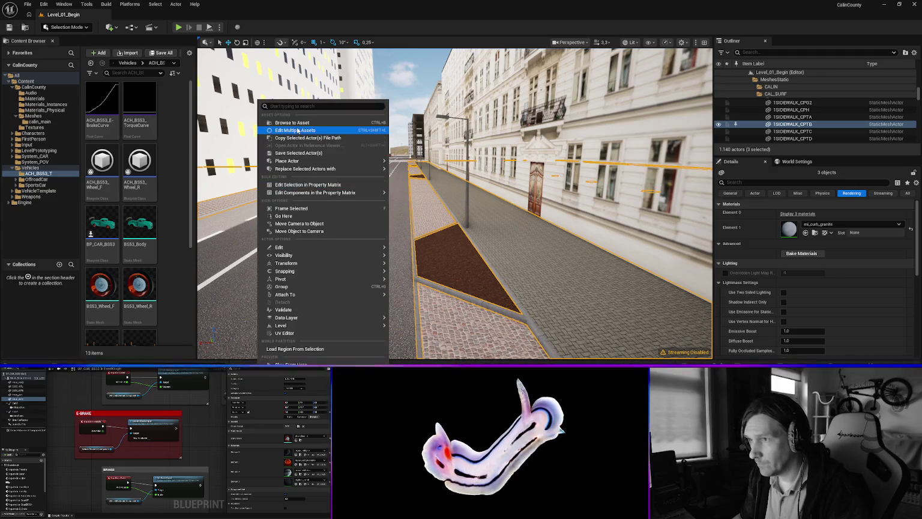
left_click(296, 130)
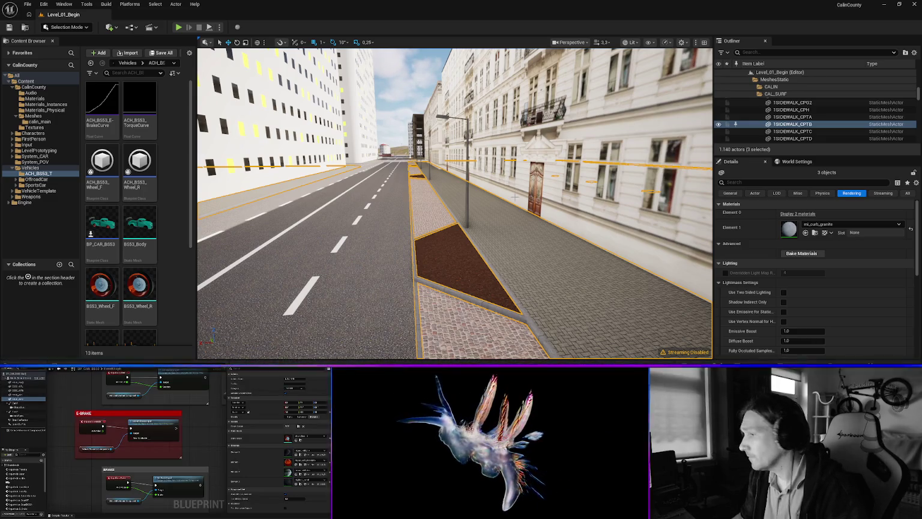
- Assign mi_zinc to the street lamp's Element 0 material slot
key("w")
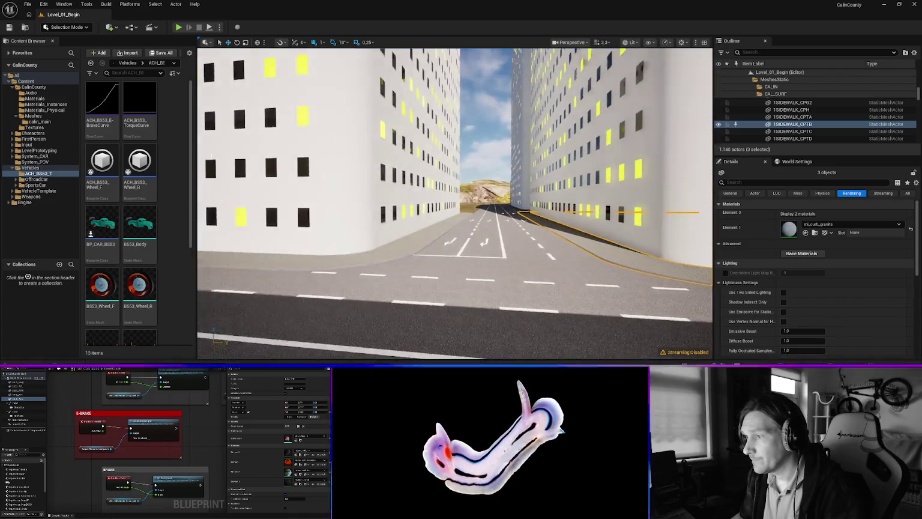
key("w")
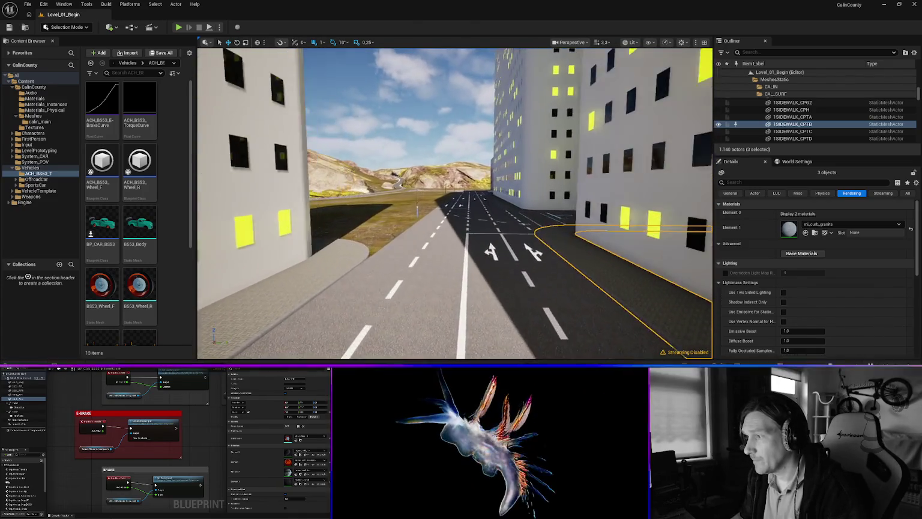
key("w")
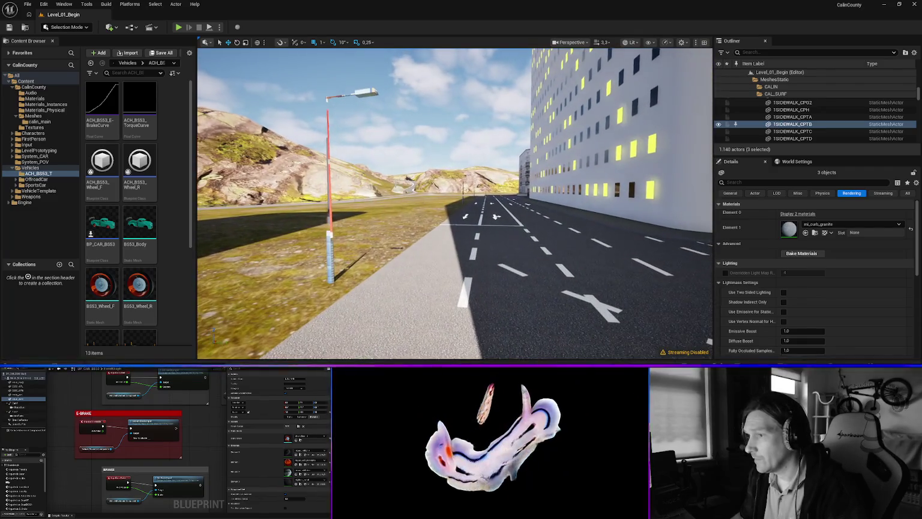
left_click(335, 219)
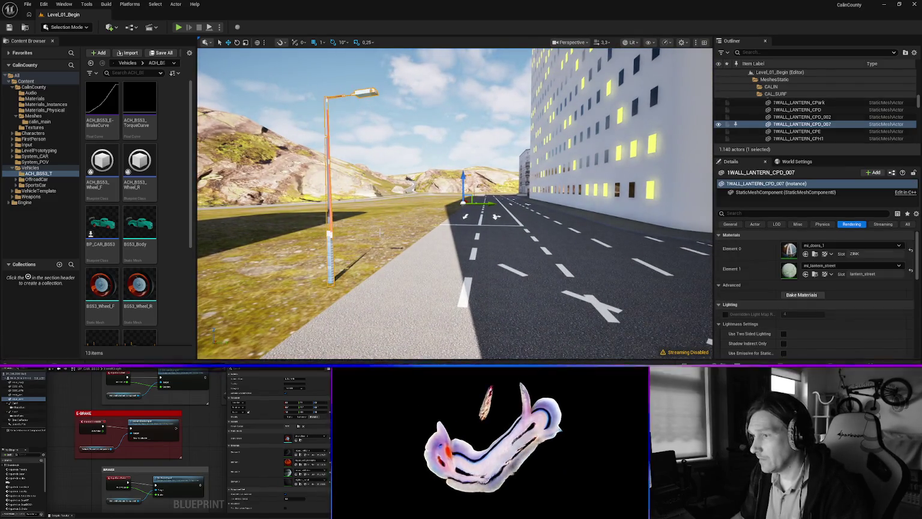
left_click(861, 246)
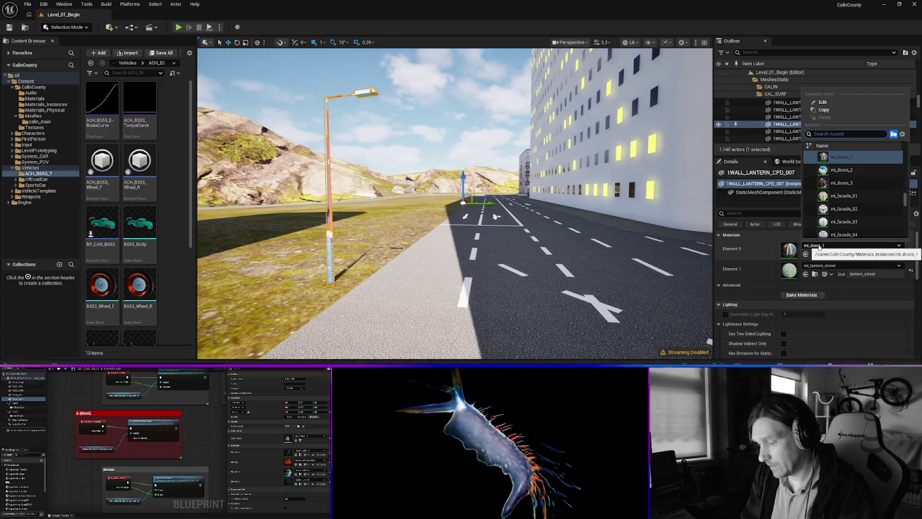
type("zinc")
left_click(840, 157)
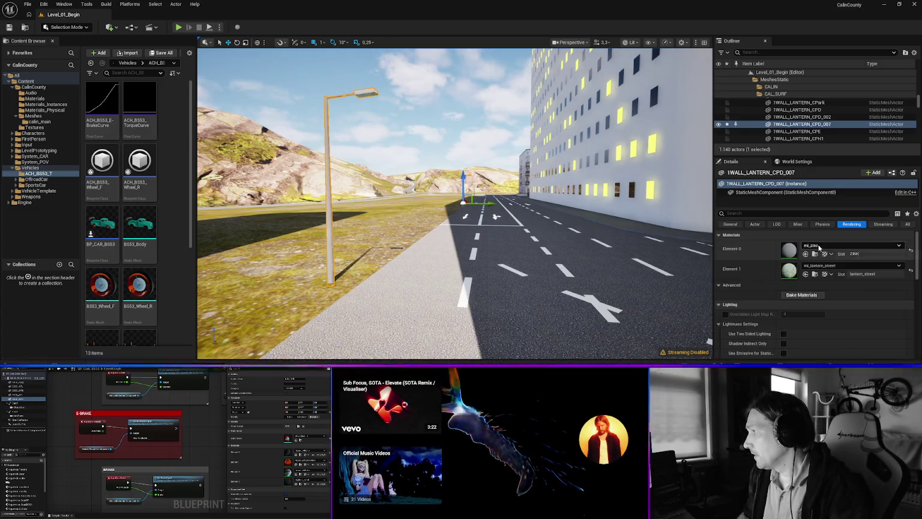
- Assign mi_zinc to the garden fence's Element 0 material slot
mouse_move(532, 204)
left_mouse_down()
mouse_move(564, 192)
mouse_move(555, 147)
left_mouse_up()
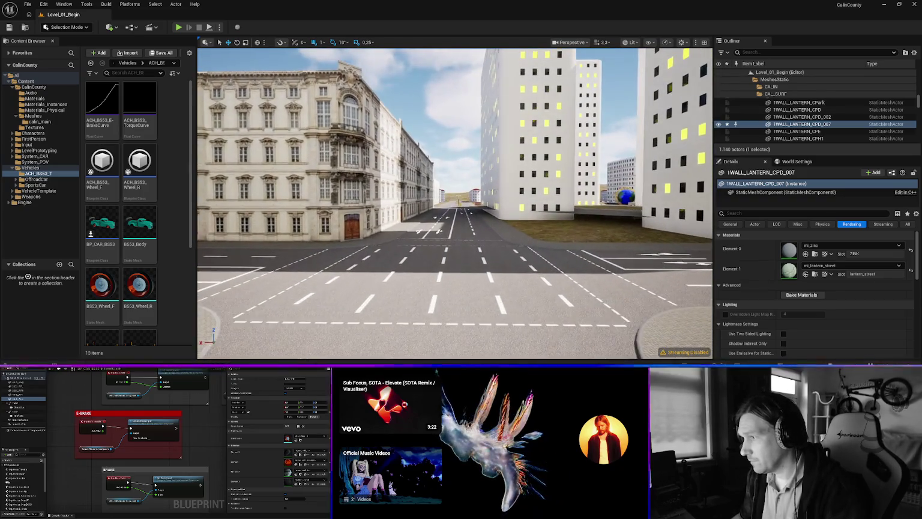
mouse_move(556, 147)
left_mouse_down()
mouse_move(444, 157)
mouse_move(481, 239)
left_mouse_up()
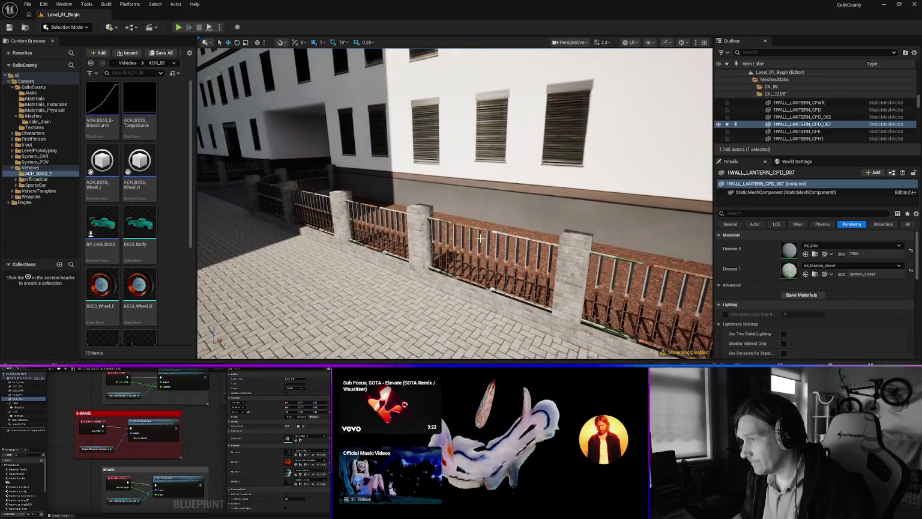
left_click(463, 238)
left_click(819, 246)
type("zinc")
left_click(838, 157)
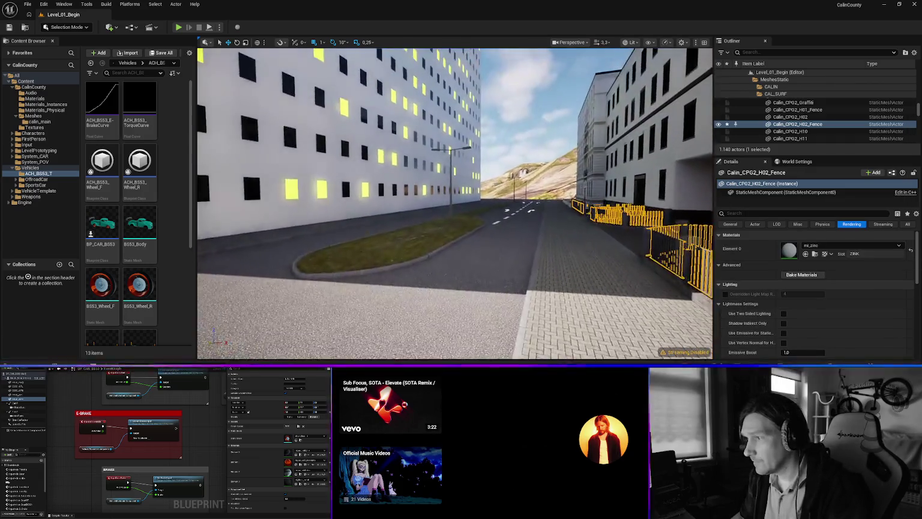
- Replace mi_doors_1 with mi_zinc on the roundabout sign, then select guardrail MT_GR_EDGE_TEST
mouse_move(454, 204)
left_mouse_down()
mouse_move(546, 192)
mouse_move(475, 193)
mouse_move(487, 194)
left_mouse_up()
left_click(441, 329)
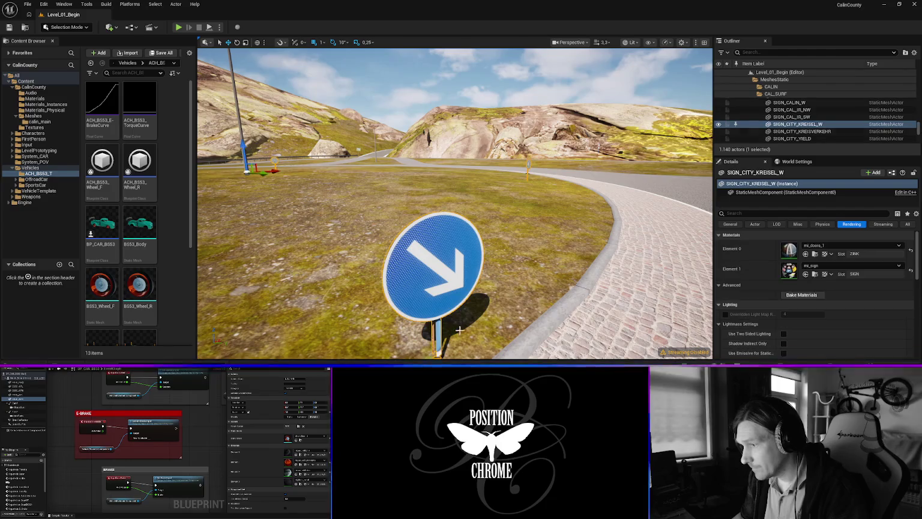
left_click(829, 246)
left_click(829, 246)
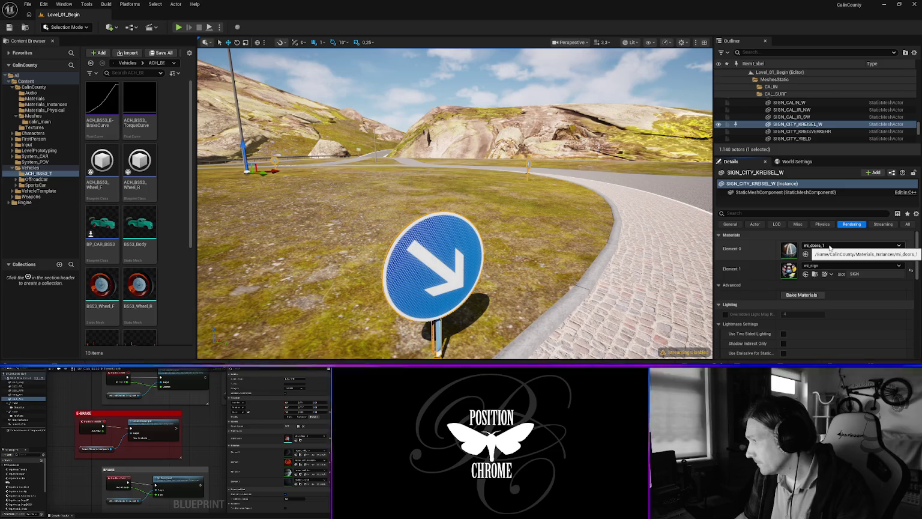
left_click(829, 245)
type("zinc")
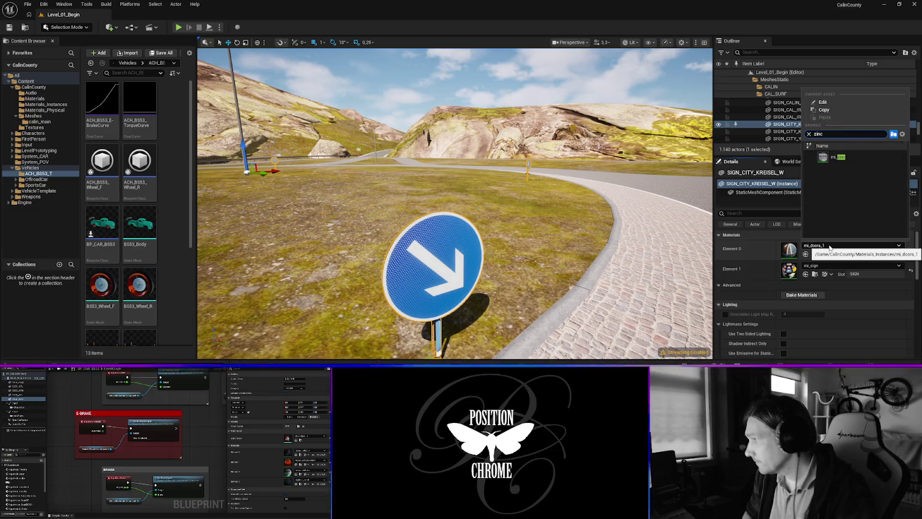
left_click(835, 157)
left_click_drag(441, 234, 336, 240)
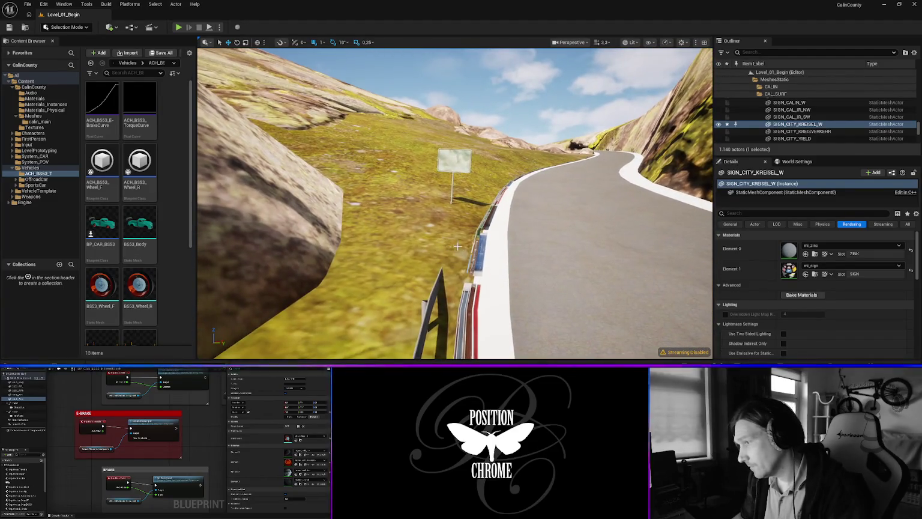
left_click(493, 250)
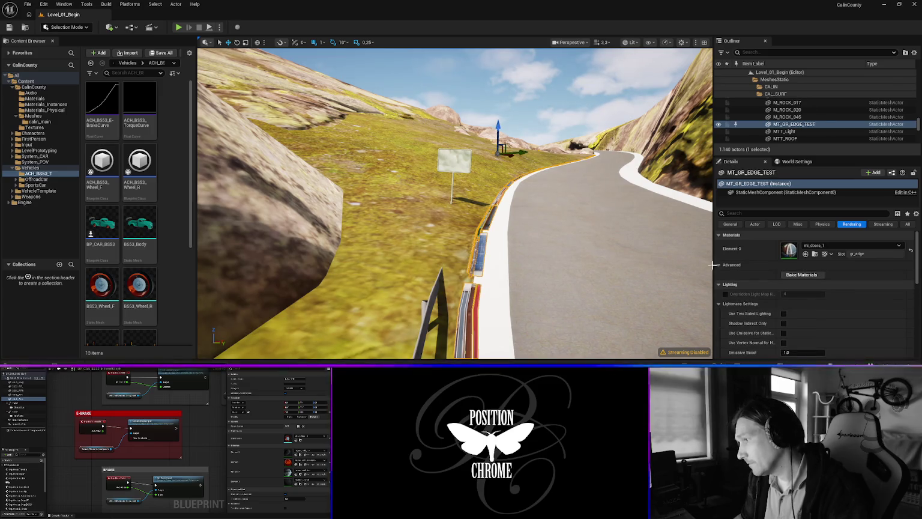
- Check the guardrail's Element 0 material (mi_doors_1), then switch to the Explorer texture folder
left_click(836, 245)
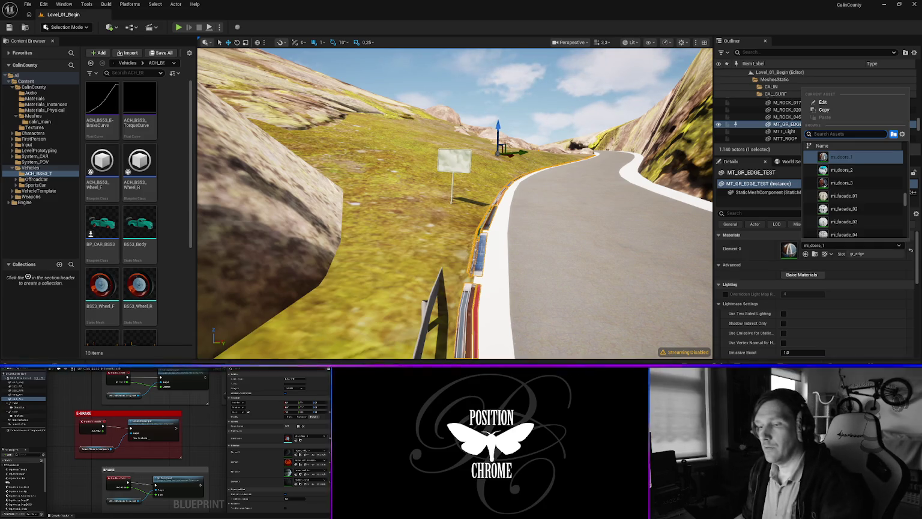
key("alt+Tab")
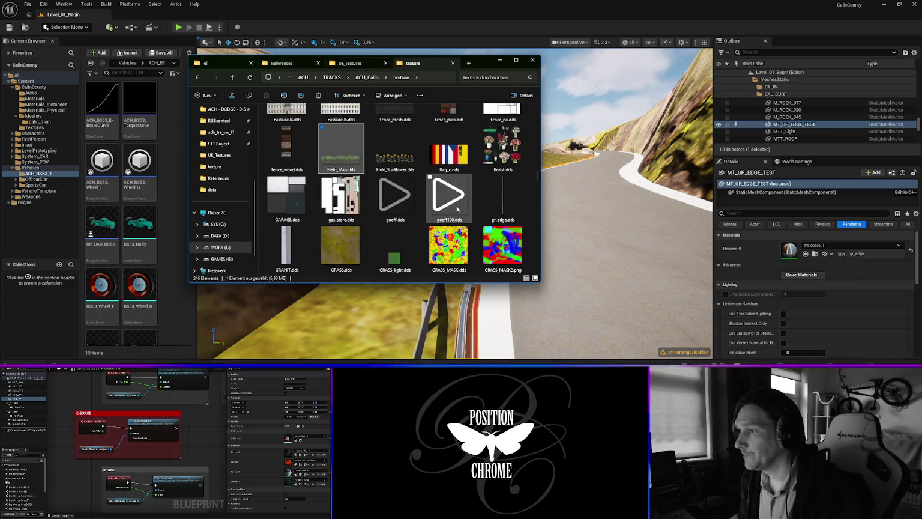
- Open gr_edge.dds from the ACH_Calin texture folder with GIMP 3.0.8-1
left_click(401, 164)
key("g")
key("r")
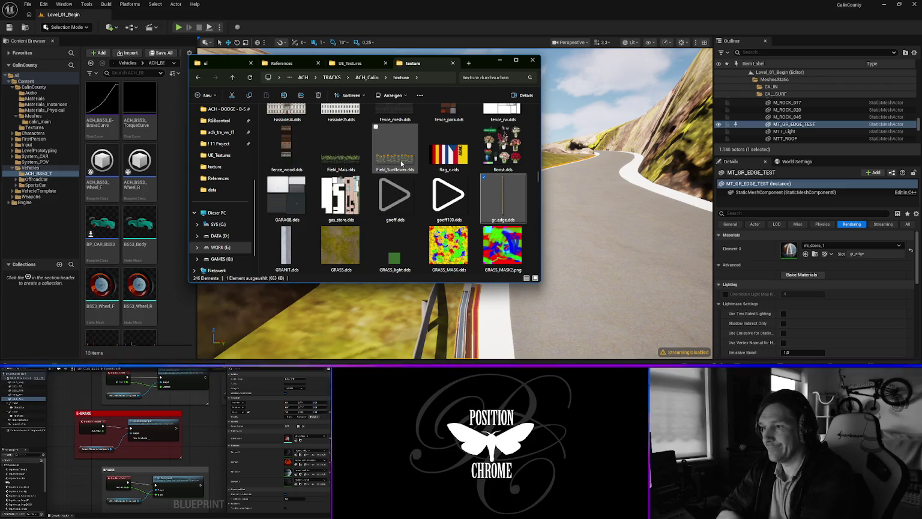
right_click(507, 197)
mouse_move(600, 80)
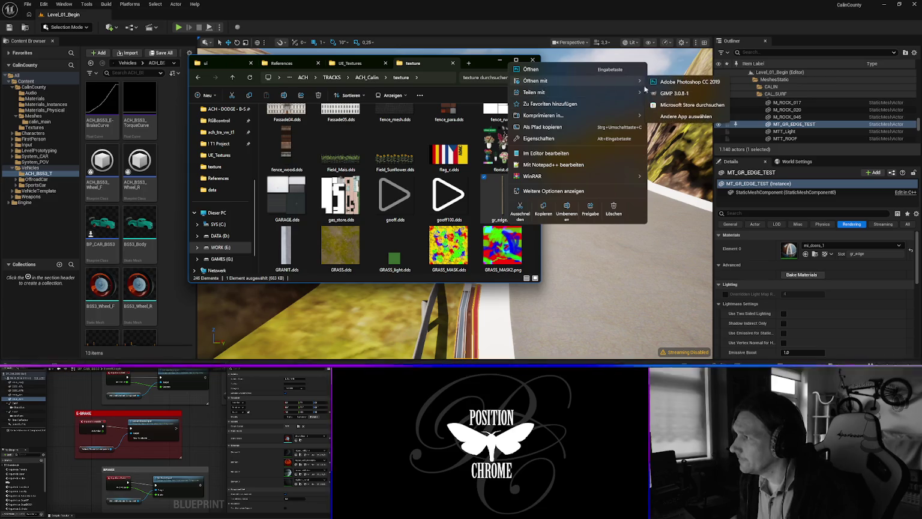
left_click(678, 95)
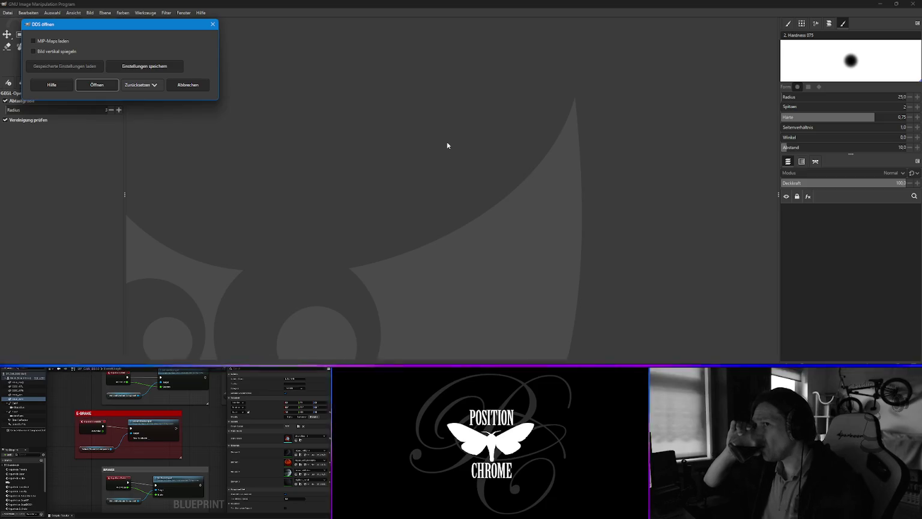
- Accept the DDS import and export the image as t_gr_edge.png into WORK (E:) > Unreal Engine > UE_Textures
key("Return")
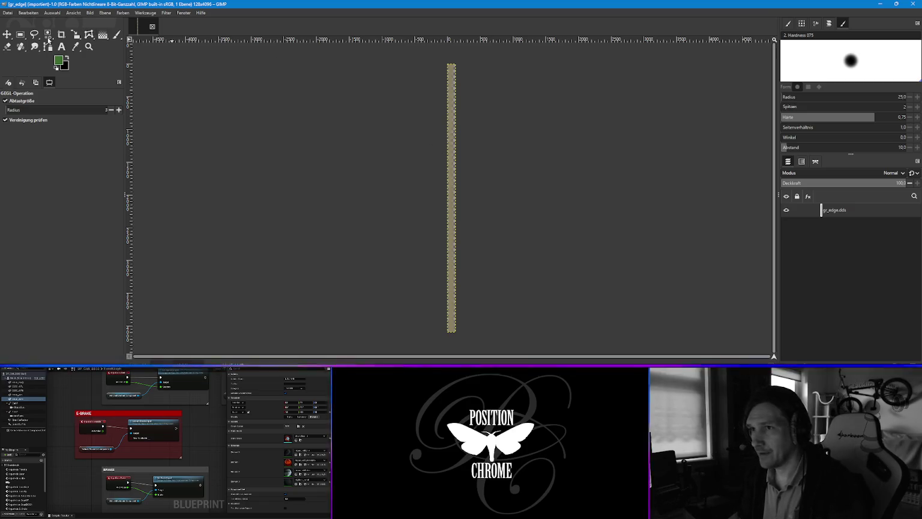
left_click(8, 12)
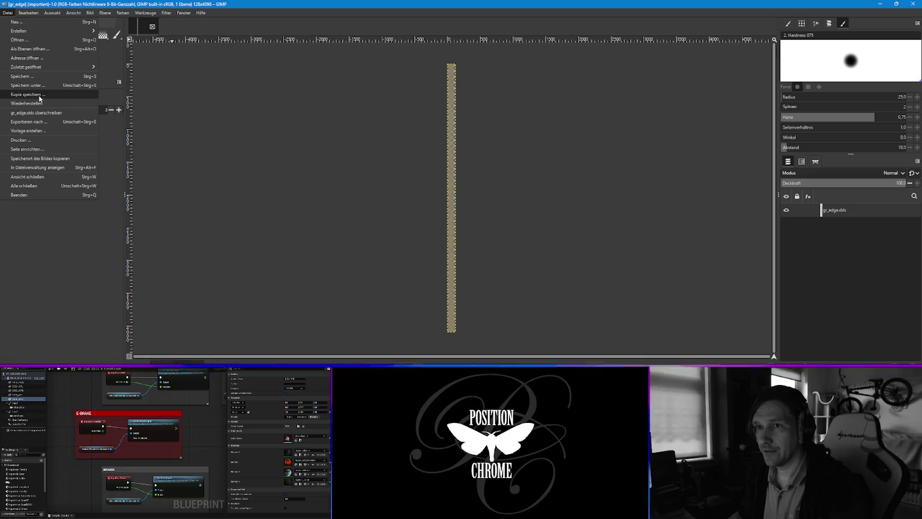
left_click(45, 121)
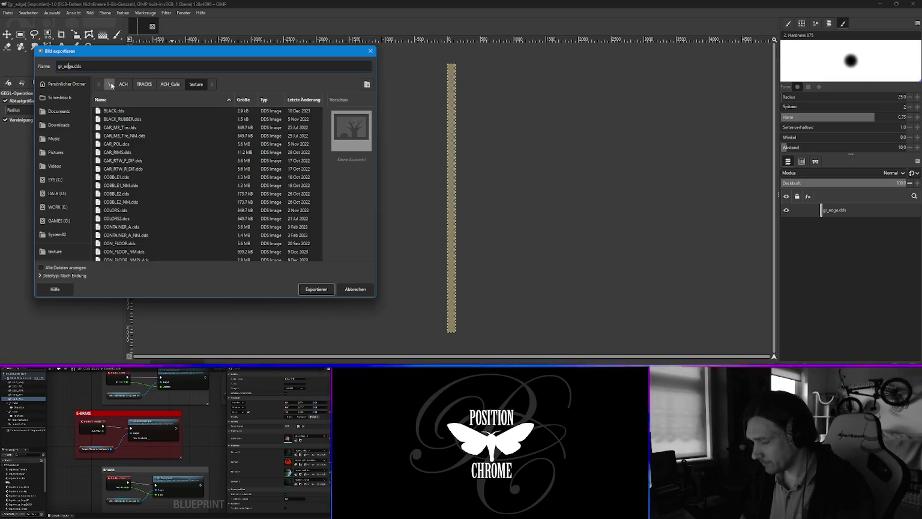
type("t_")
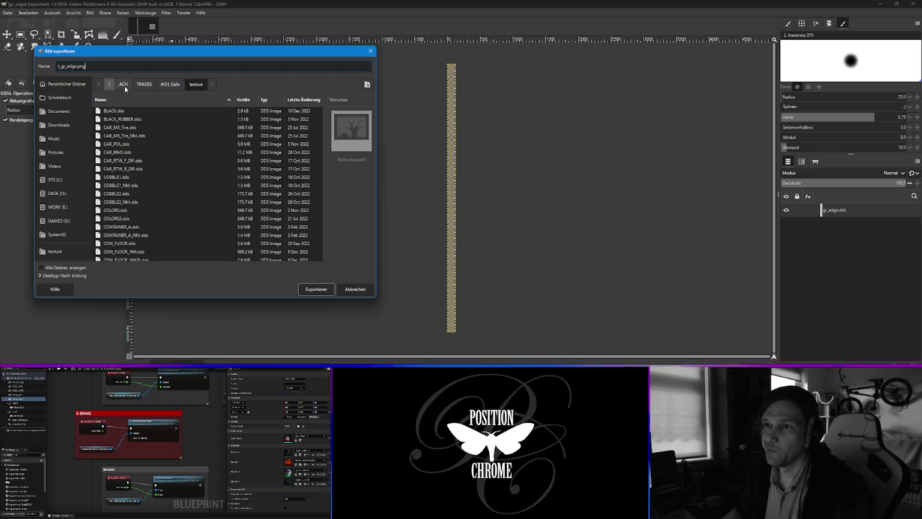
left_click(58, 206)
double_click(119, 186)
double_click(114, 144)
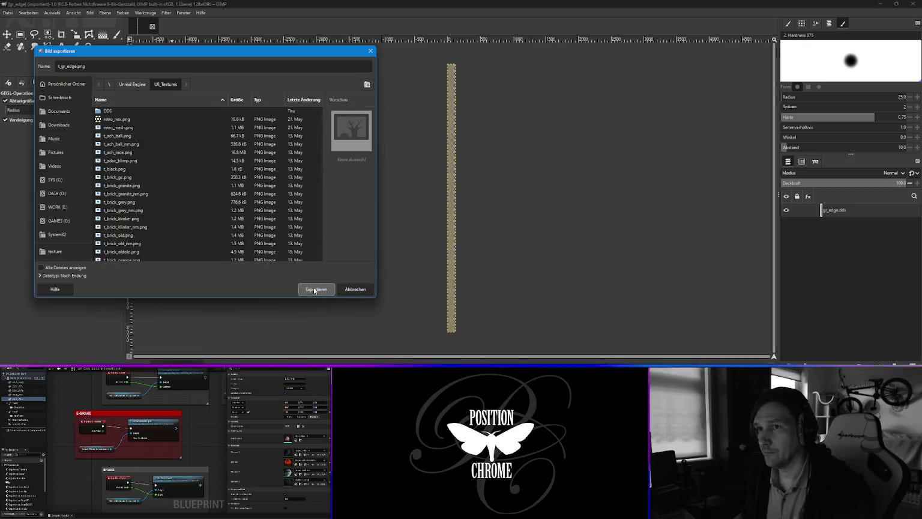
left_click(314, 289)
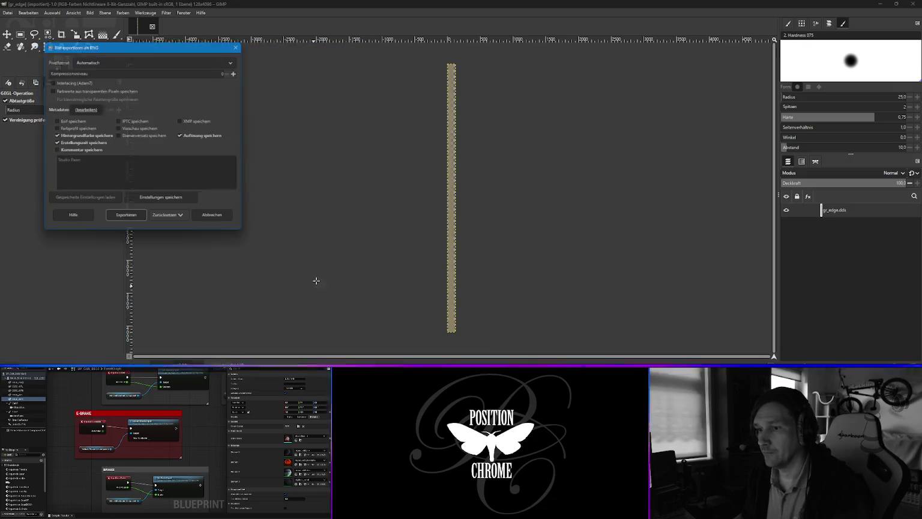
left_click(126, 215)
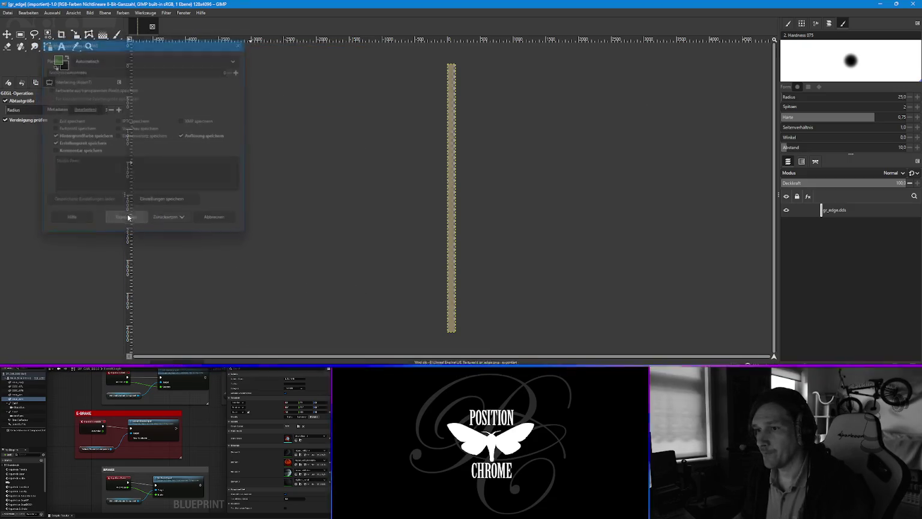
left_click(913, 4)
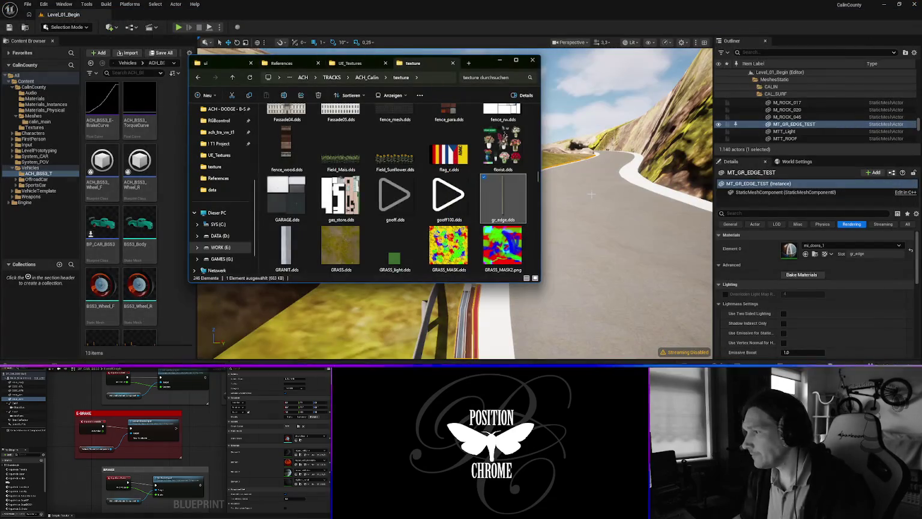
- Drag t_gr_edge.png from UE_Textures into the project's Textures folder, restoring the file after an accidental delete
left_click(499, 60)
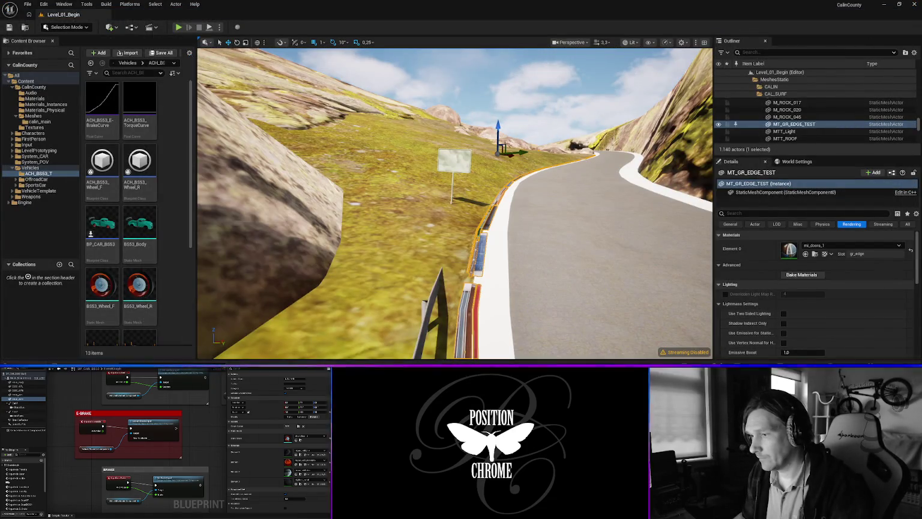
key("ctrl+space")
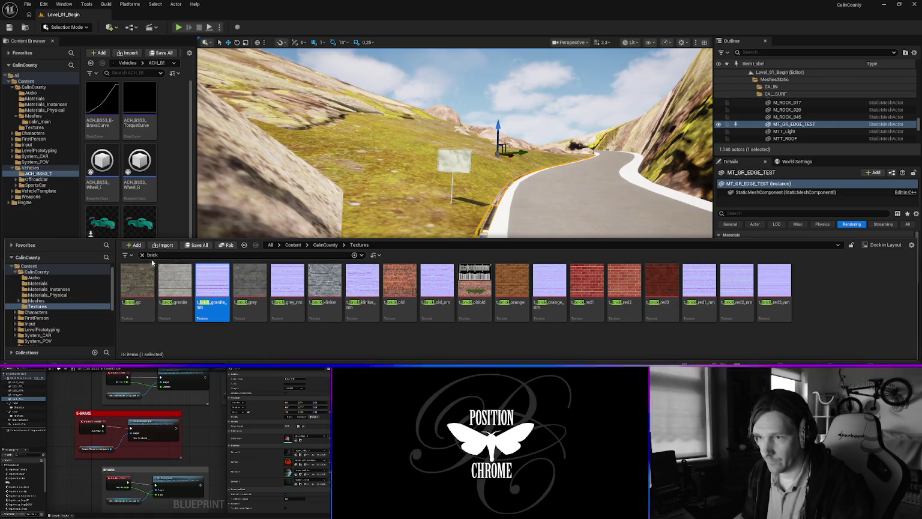
key("alt+Tab")
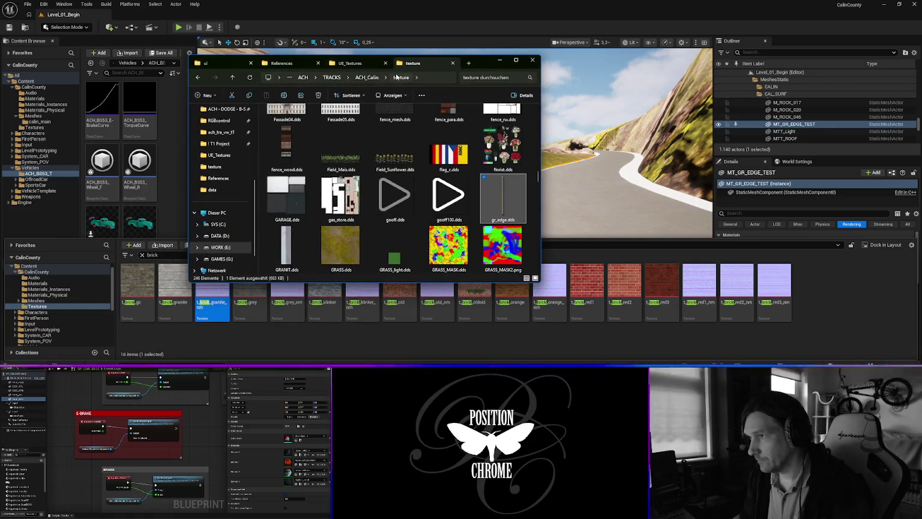
left_click(350, 63)
left_click_drag(360, 249, 514, 321)
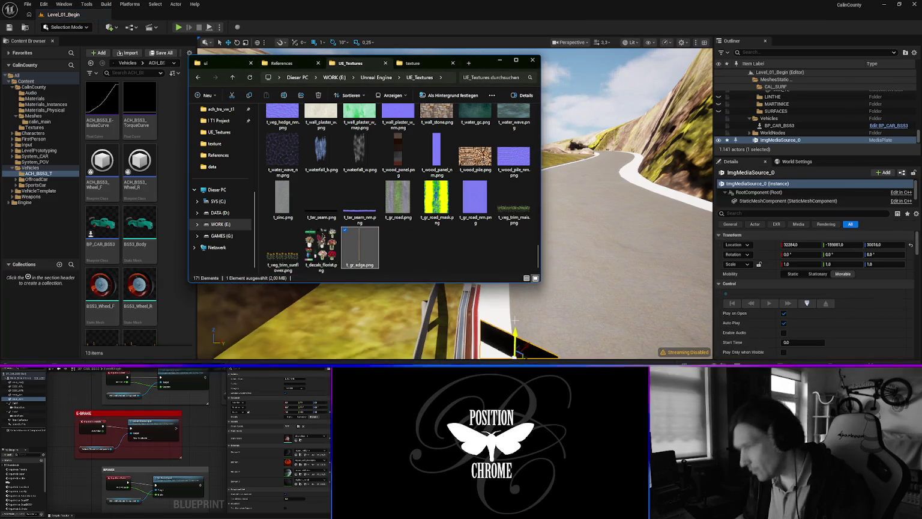
key("Delete")
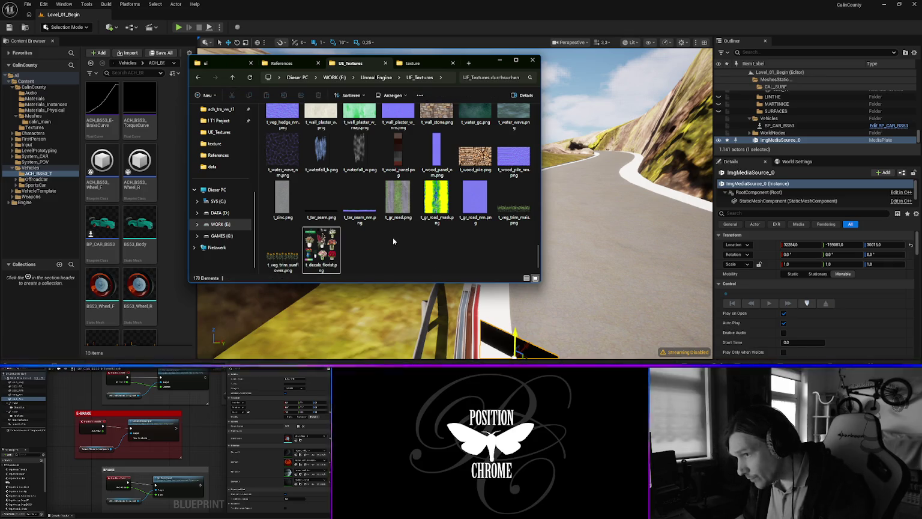
key("ctrl+z")
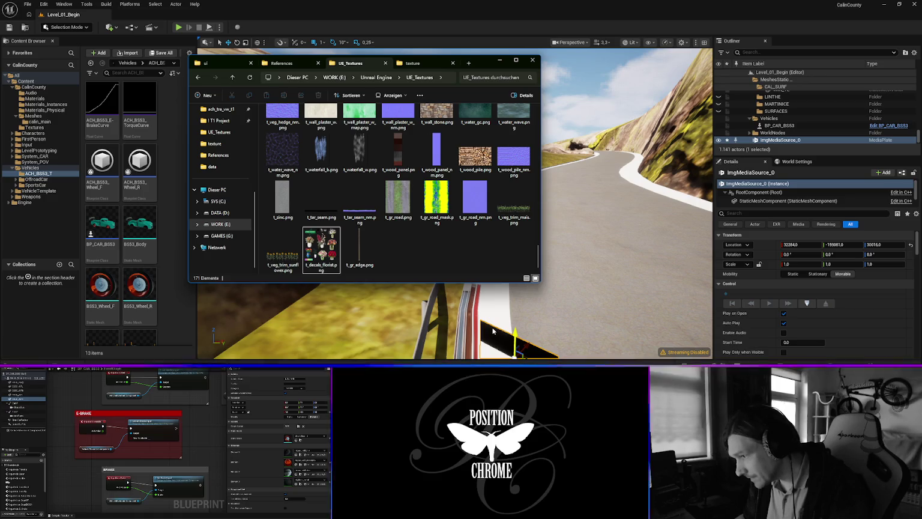
- Delete the stray black media plate from the level and reselect t_gr_edge.png in Explorer
left_click_drag(492, 330, 480, 312)
left_click(486, 279)
key("Delete")
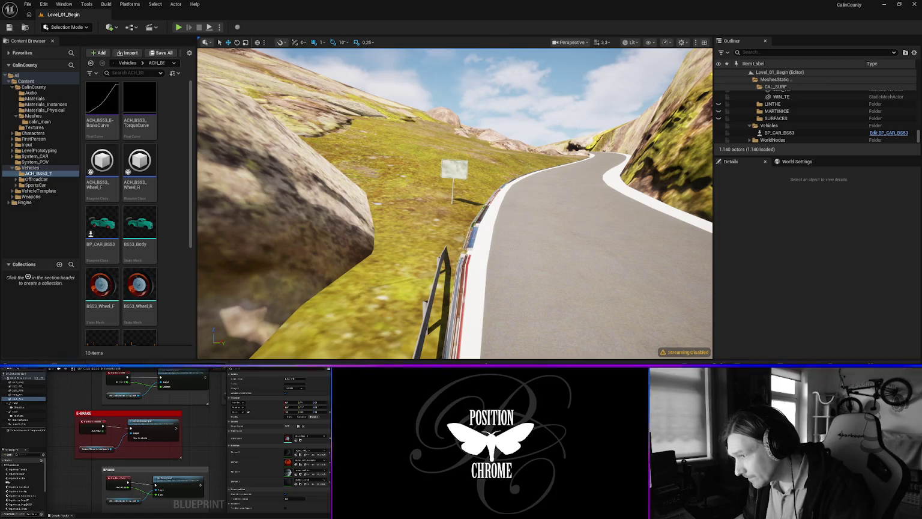
key("ctrl+space")
key("alt+Tab")
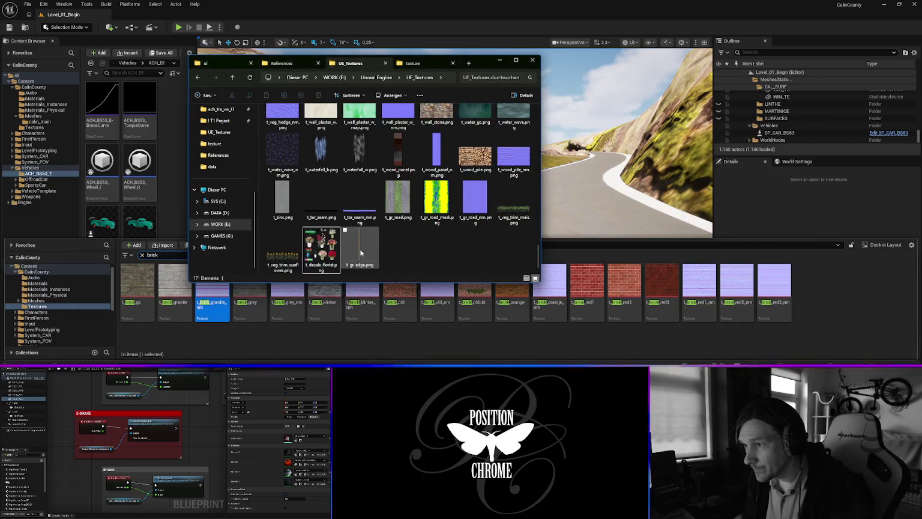
left_click(360, 251)
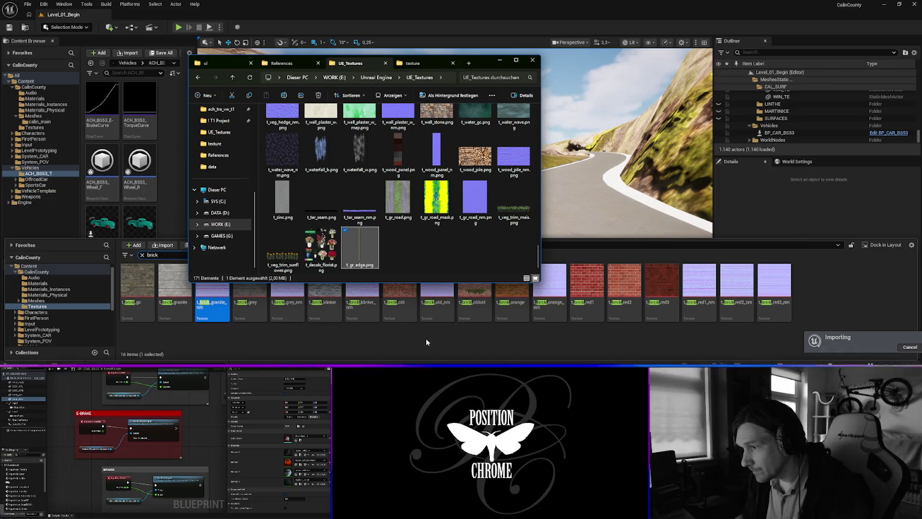
scroll(720, 294, "up", 2)
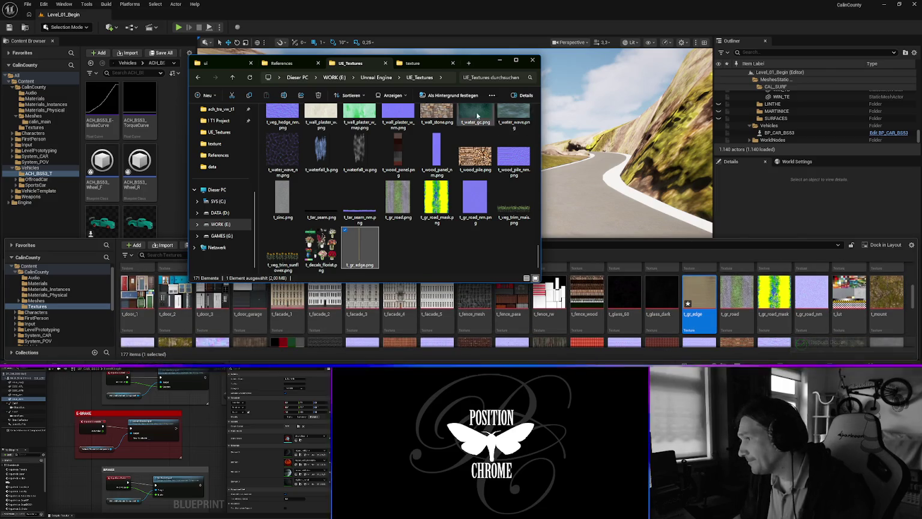
- Select MT_GR_EDGE_TEST and drag t_gr_edge toward its Element 0 material slot
left_click(500, 60)
left_click(480, 217)
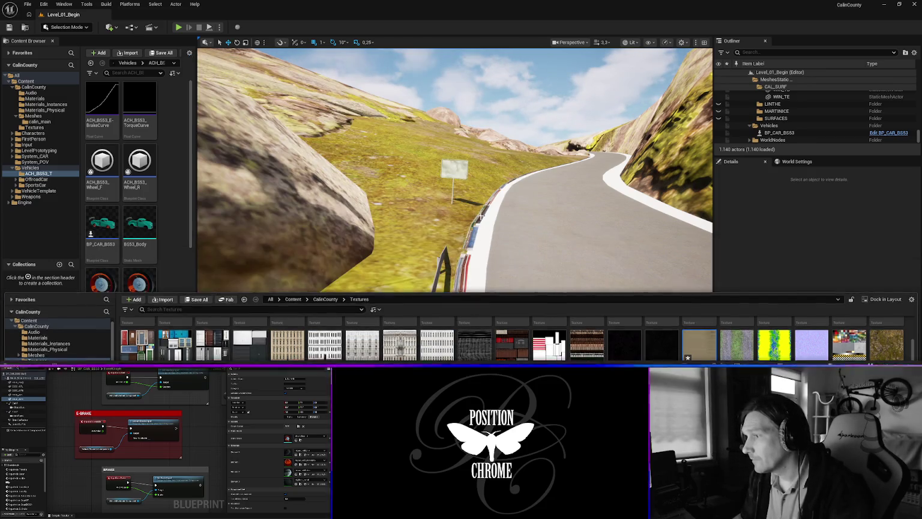
left_click(481, 217)
key("ctrl+space")
mouse_move(713, 305)
left_mouse_down()
mouse_move(696, 300)
mouse_move(806, 253)
left_mouse_up()
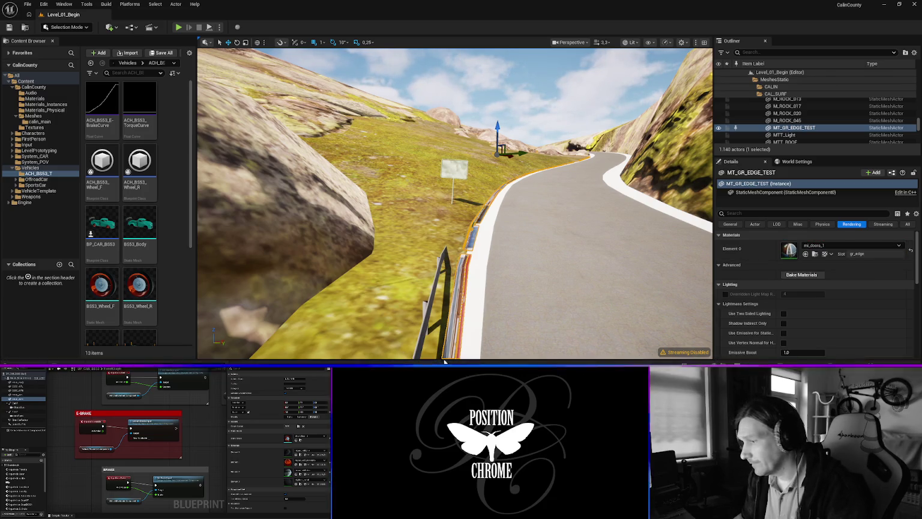
- Search Materials_Instances for 'edge' and drag mi_gr_edge onto the road edge in the level
key("ctrl+space")
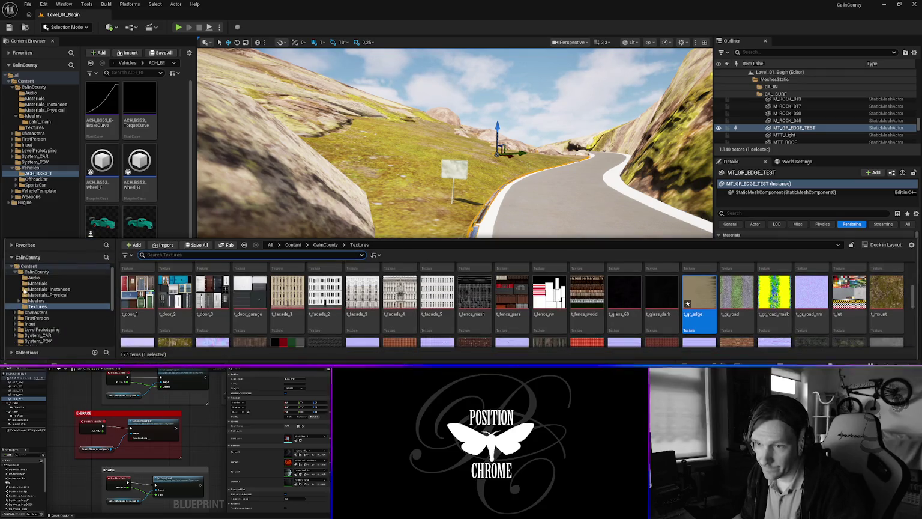
left_click(48, 289)
left_click(228, 255)
type("edge")
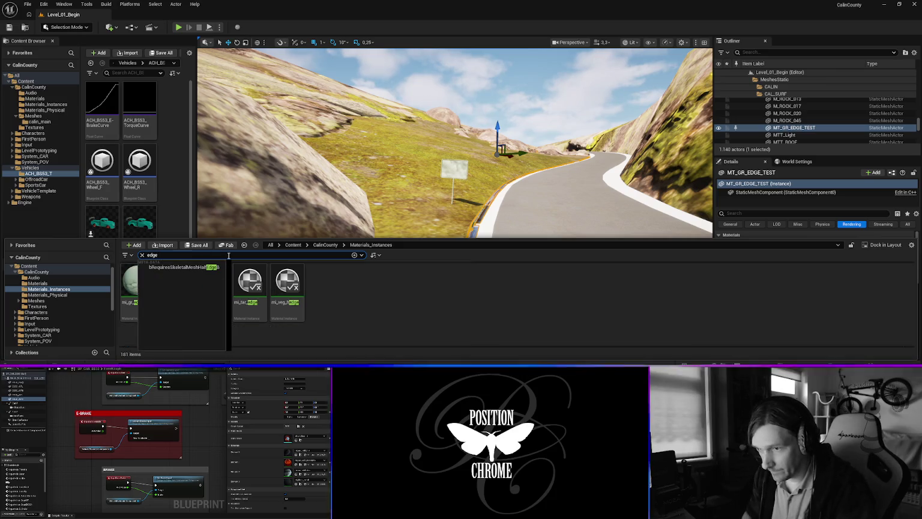
left_click(395, 305)
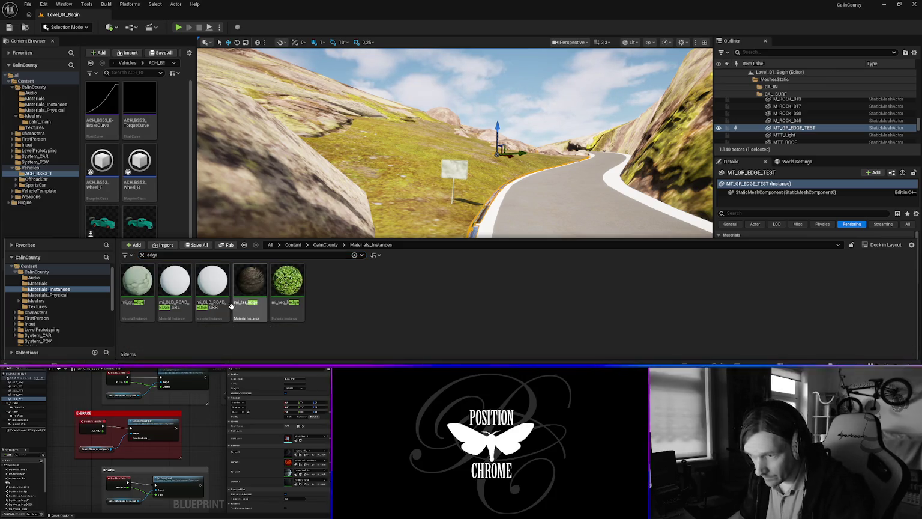
left_click(147, 312)
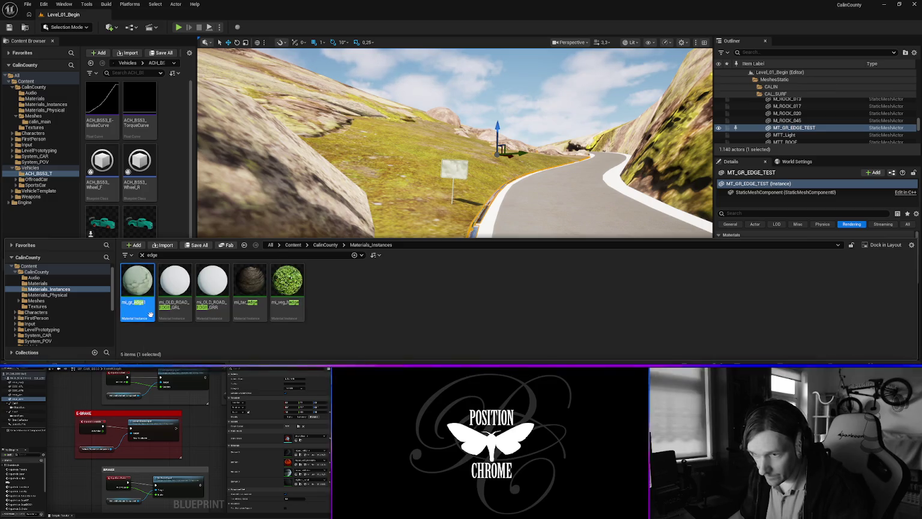
left_click(151, 305)
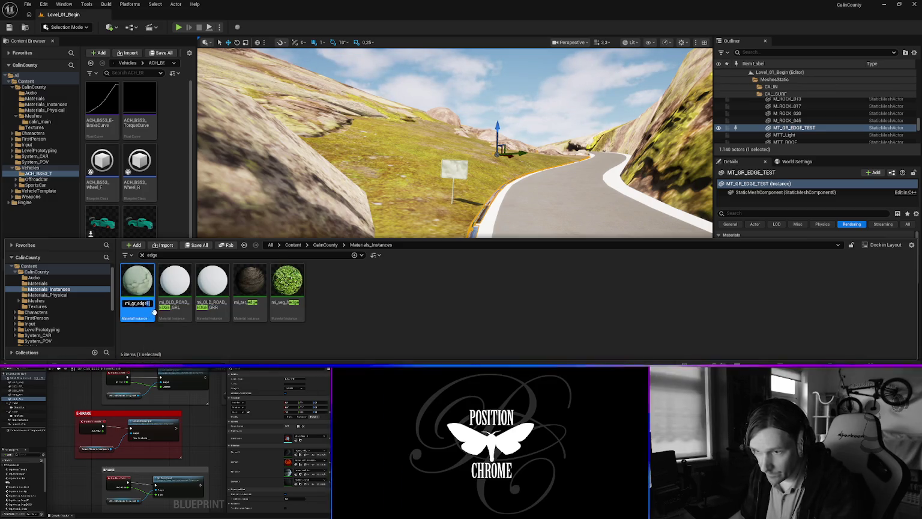
key("Escape")
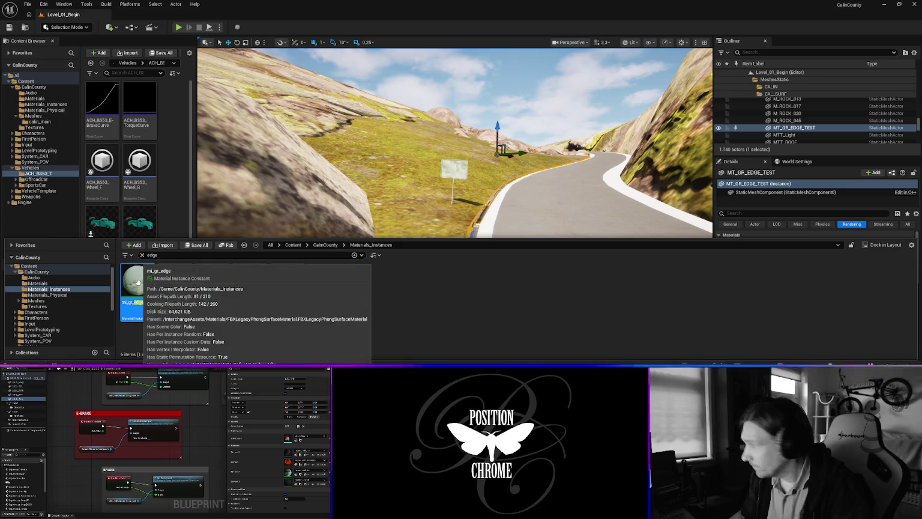
left_click_drag(220, 275, 692, 207)
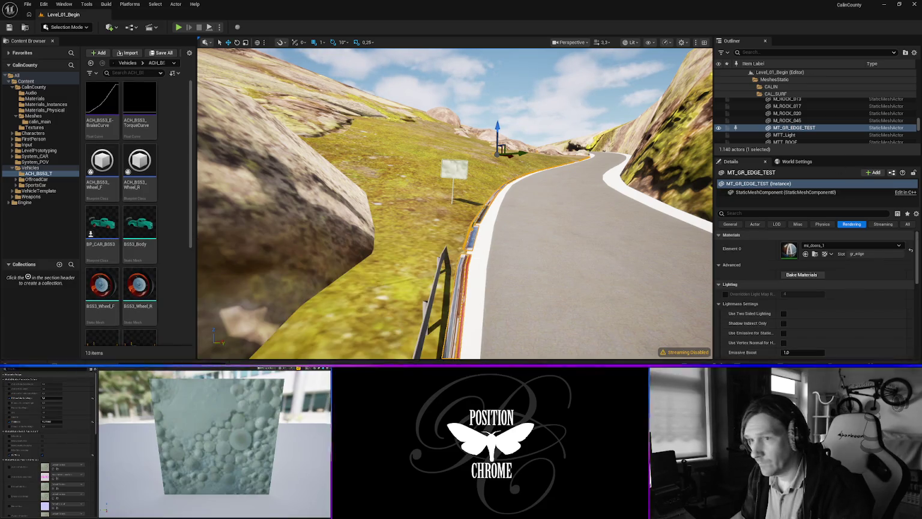
- From the Textures folder, drag t_gr_edge onto the edge material slot
key("ctrl+space")
left_click(37, 306)
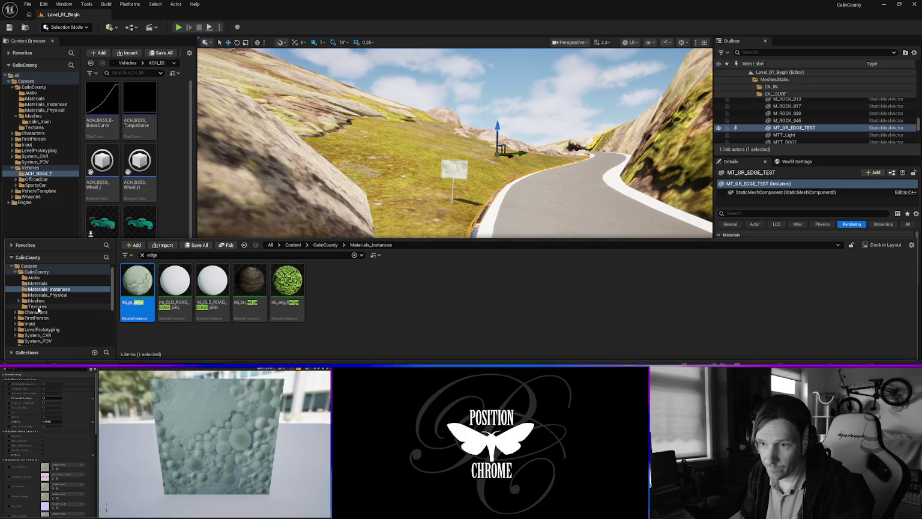
mouse_move(138, 282)
left_mouse_down()
mouse_move(383, 298)
mouse_move(849, 255)
left_mouse_up()
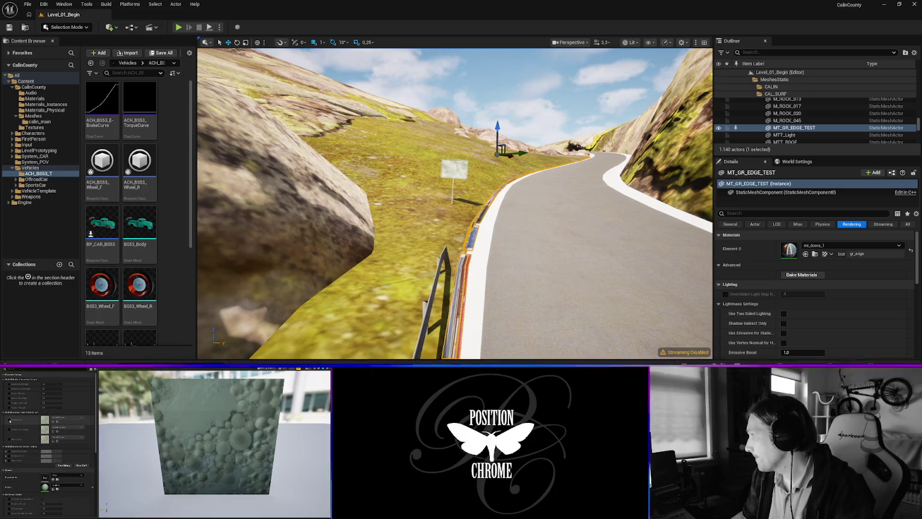
key("ctrl+space")
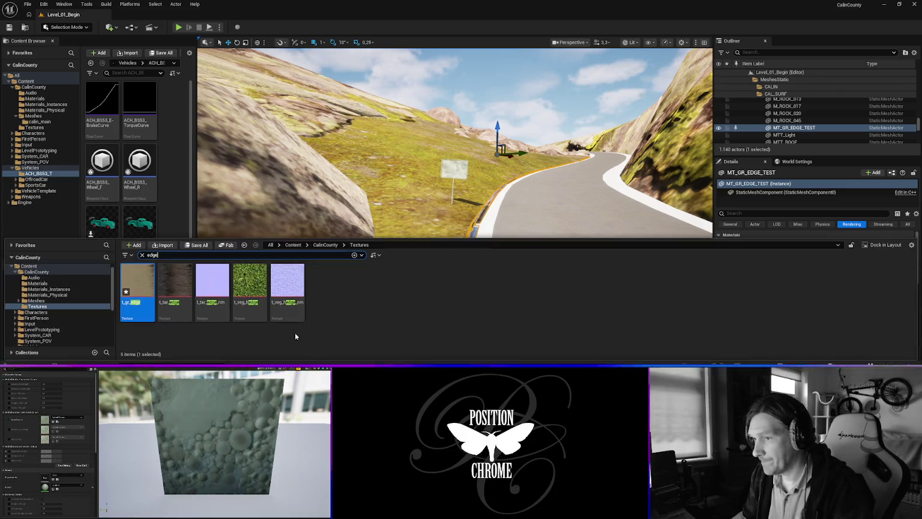
- Close the content drawer and open the Element 0 material picker for MT_GR_EDGE_TEST
key("ctrl+space")
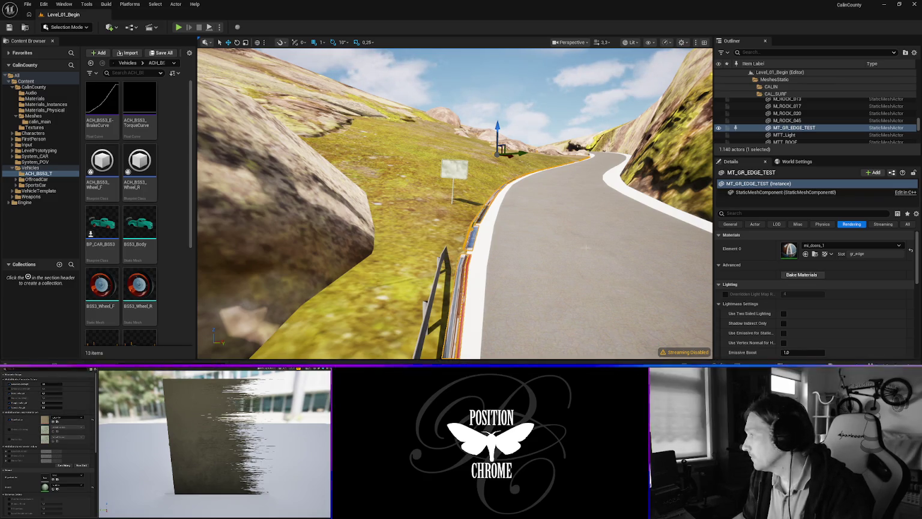
left_click(828, 246)
type("edge")
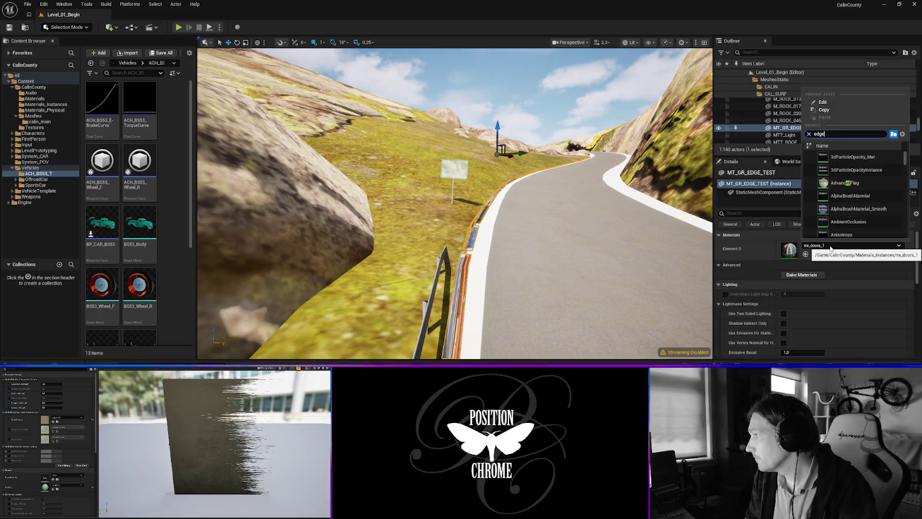
- Assign mi_gr_edge to Element 0, select 1GRAVEL_MM_STRASSE, and open Save Content with Ctrl+Shift+S
left_click(848, 210)
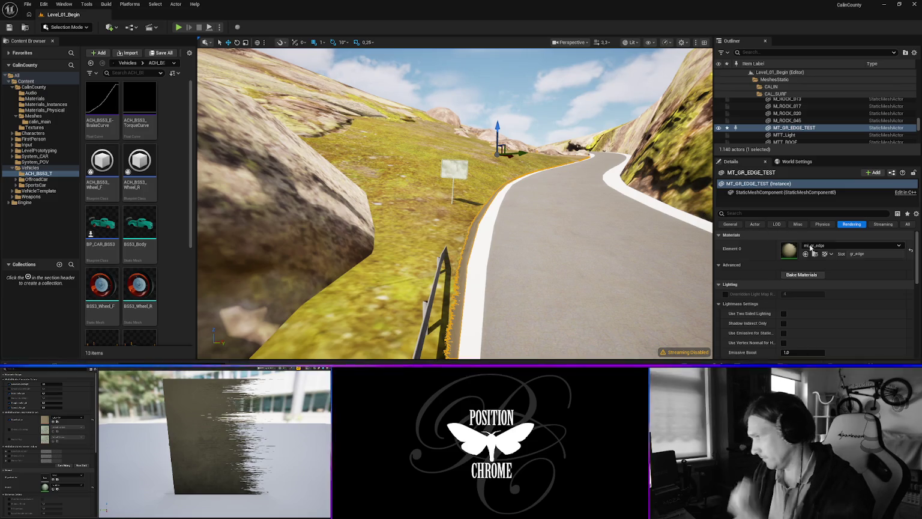
left_click(482, 246)
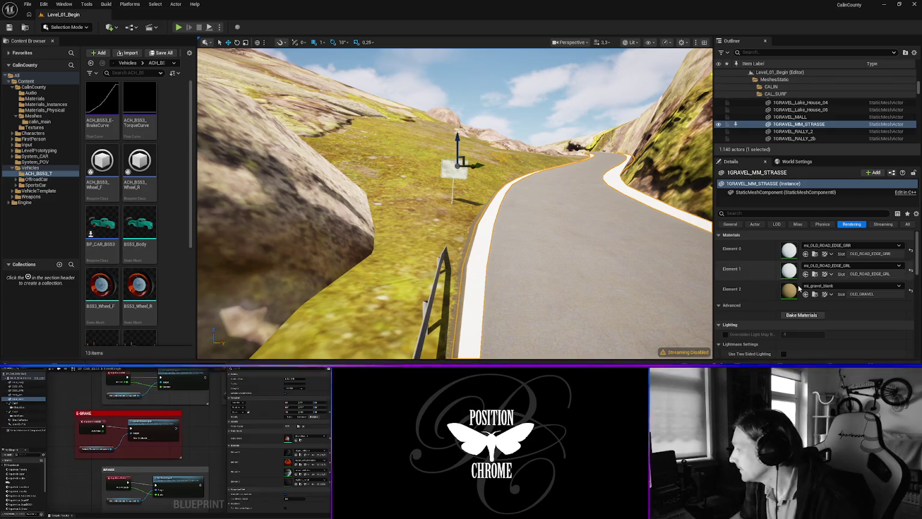
key("ctrl+shift+s")
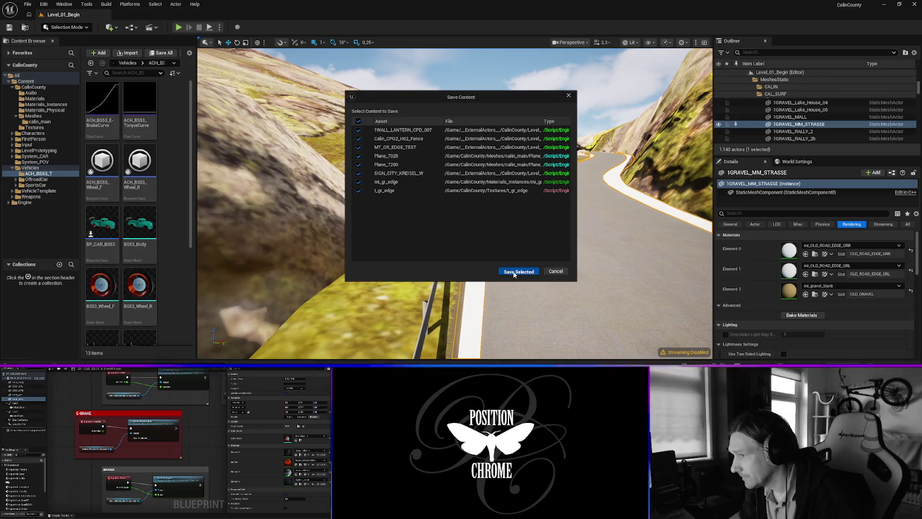
- Save the listed assets, select SIGN_CALIN_W and 1GRAVEL_MM_STRASSE, then return to Explorer
left_click(518, 270)
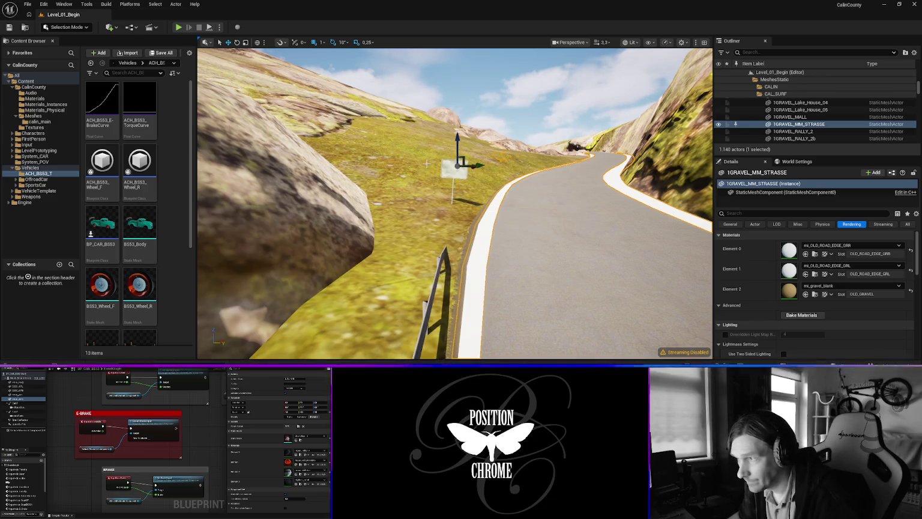
left_click(451, 203)
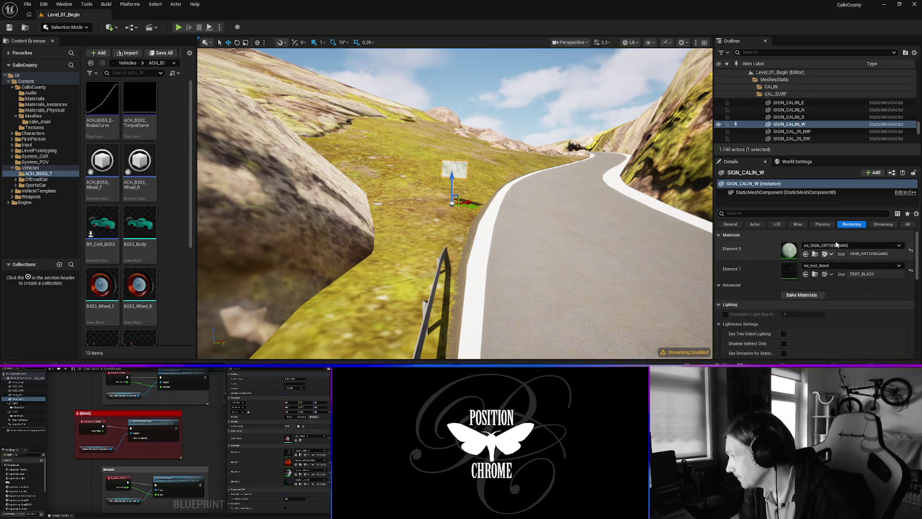
left_click(483, 255)
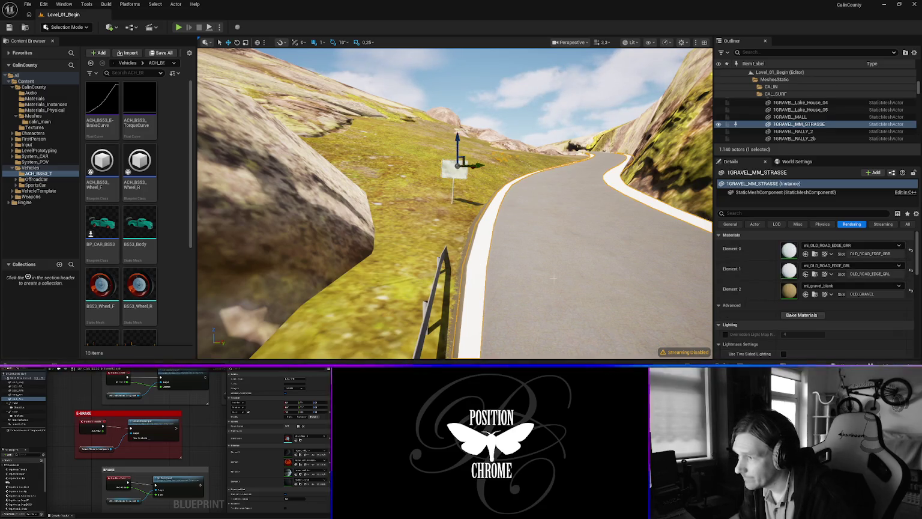
key("alt+Tab")
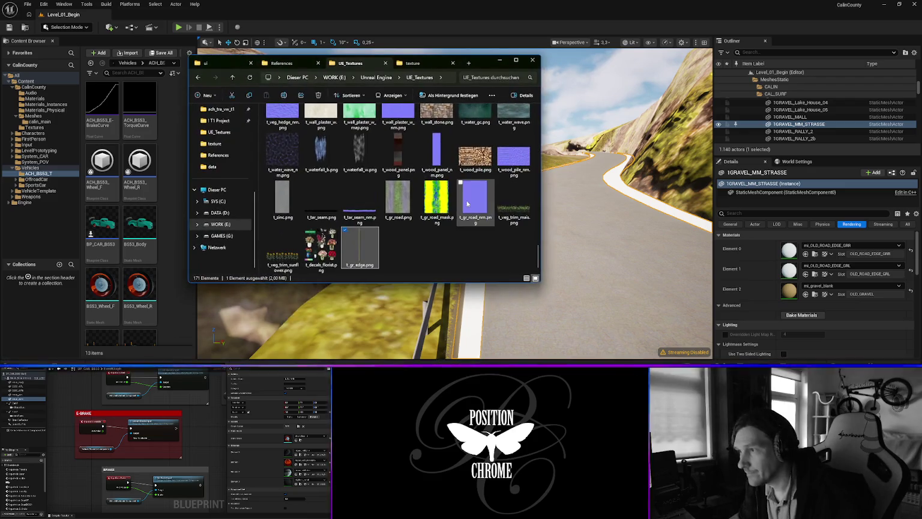
- Open OLD_ROAD_EDGE_GRL.dds from the ACH_Calin texture folder in GIMP, accepting the DDS import settings
left_click(414, 63)
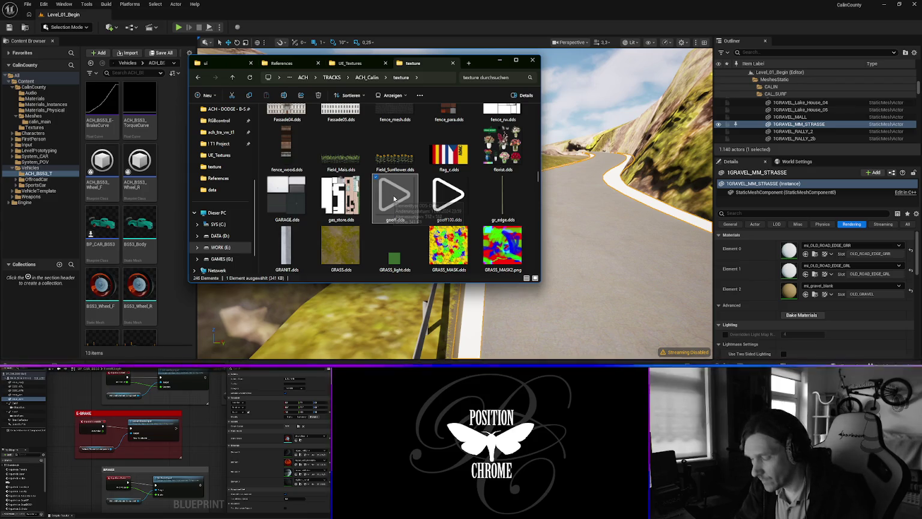
type("old")
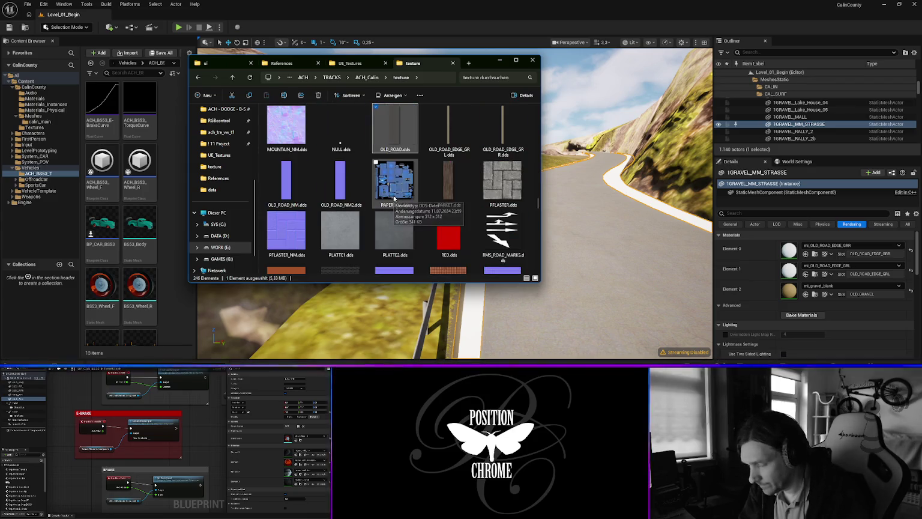
right_click(450, 136)
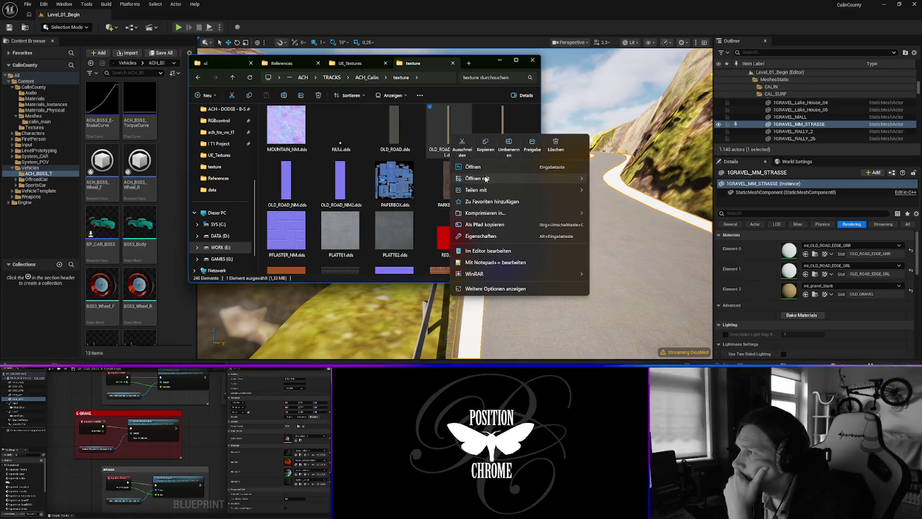
mouse_move(488, 179)
left_click(504, 130)
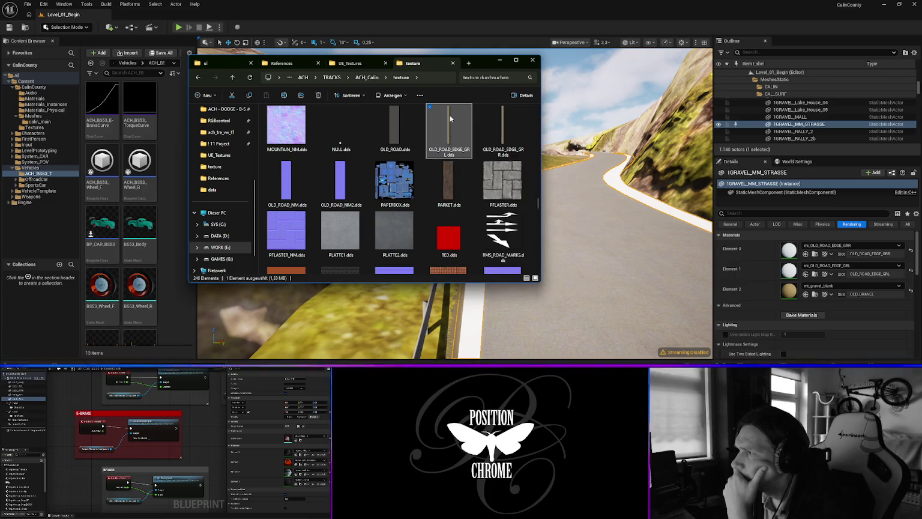
mouse_move(504, 131)
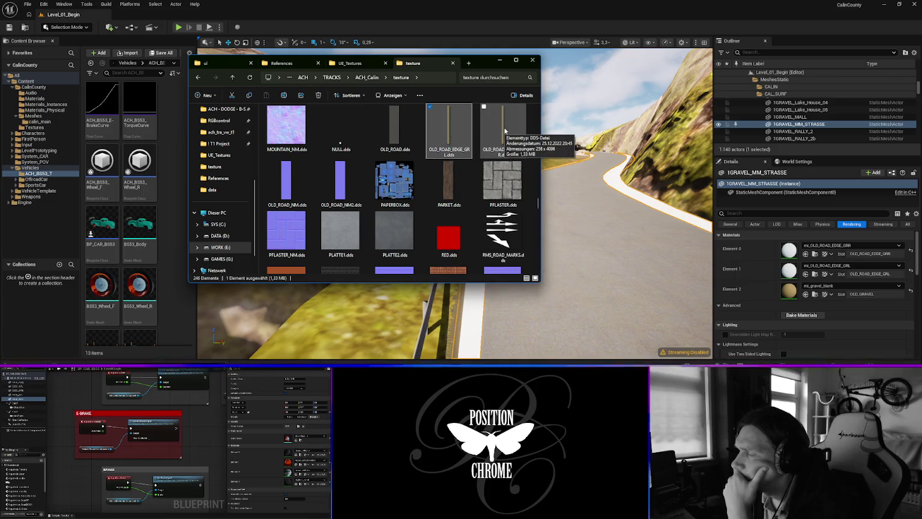
mouse_move(458, 137)
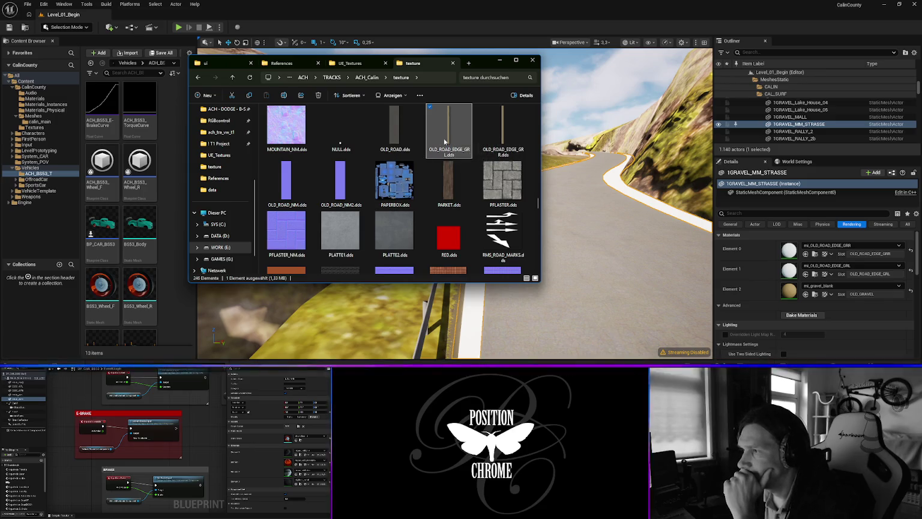
right_click(445, 141)
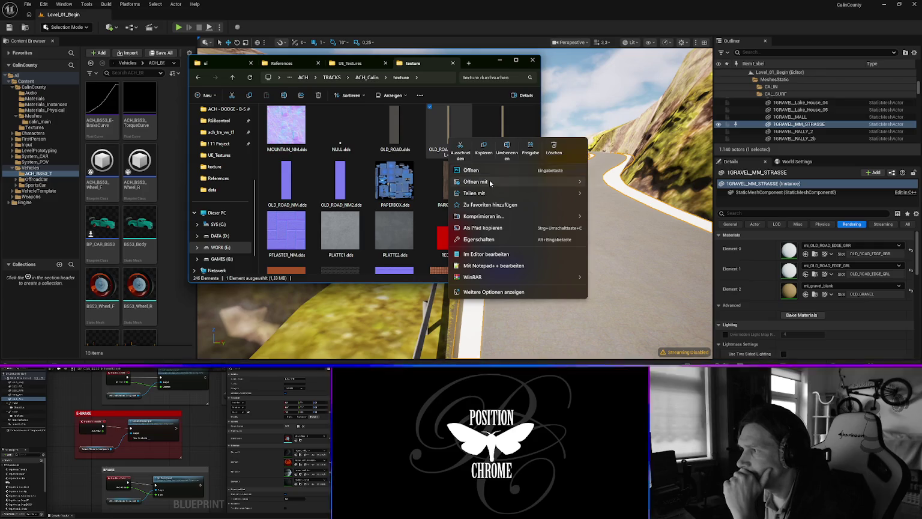
mouse_move(490, 182)
left_click(619, 192)
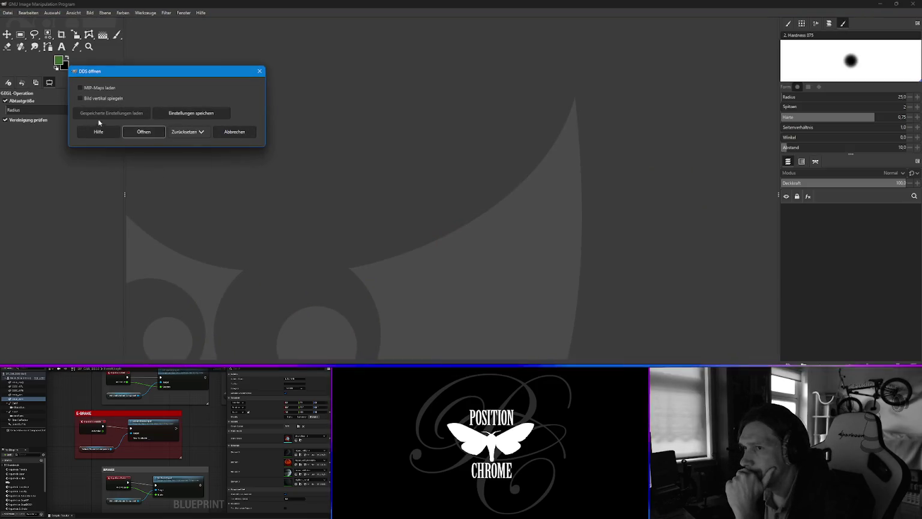
left_click(144, 132)
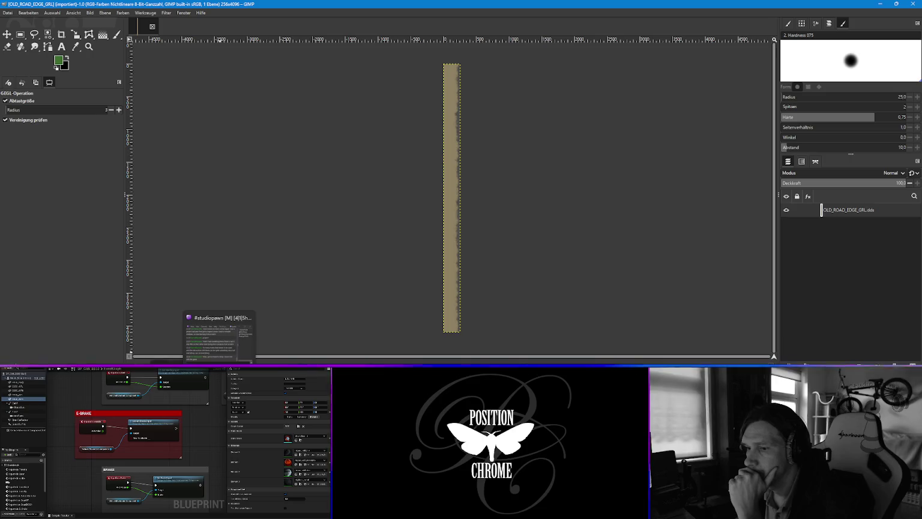
- Open OLD_ROAD_EDGE_GRR.dds in GIMP with the default DDS import settings
left_click(172, 331)
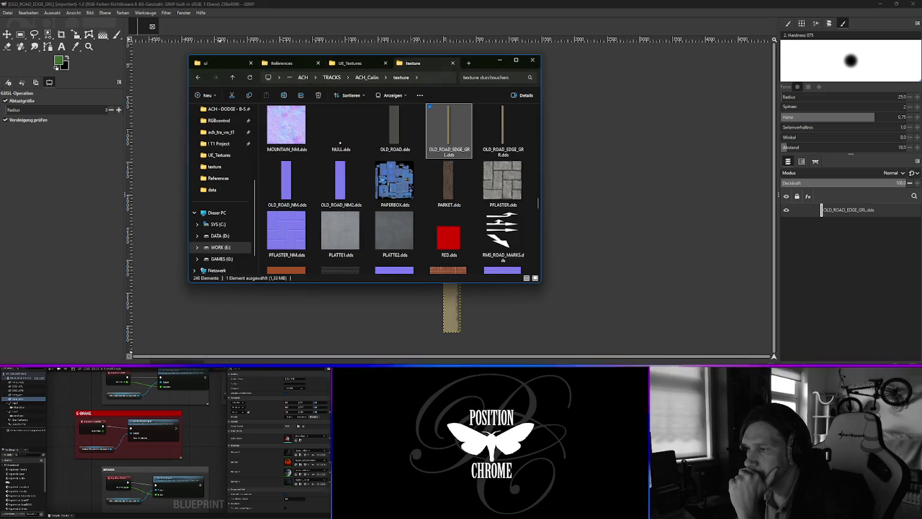
right_click(505, 129)
mouse_move(540, 171)
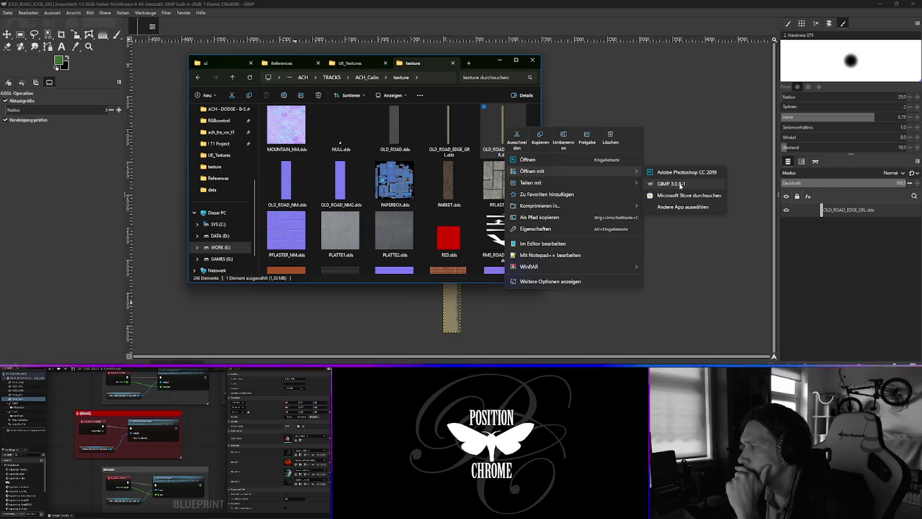
left_click(680, 185)
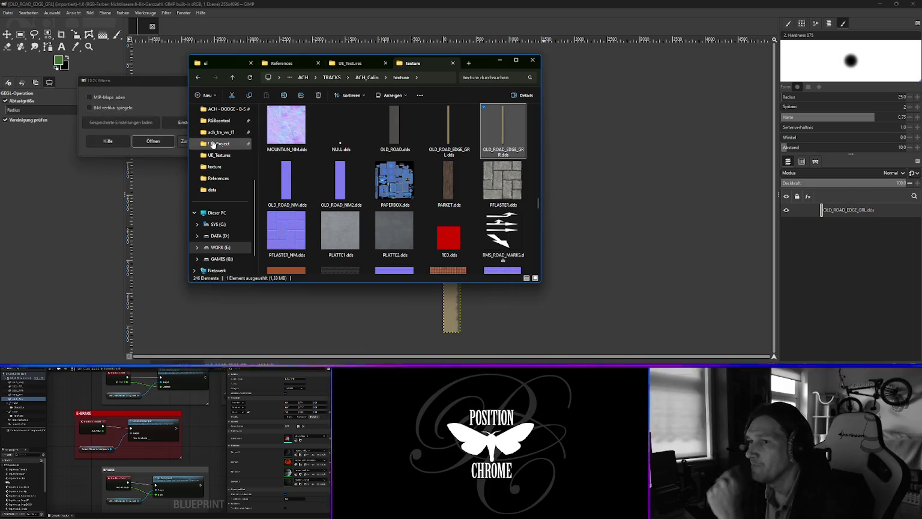
left_click(153, 141)
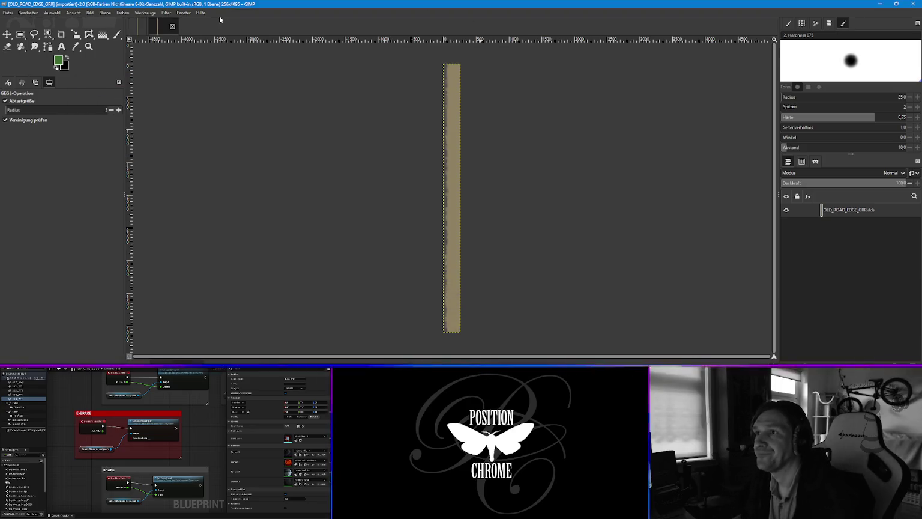
- Export the GRR image as t_OLD_ROAD_EDGE_GRR.png into E:\Unreal Engine\UE_Textures
left_click(7, 13)
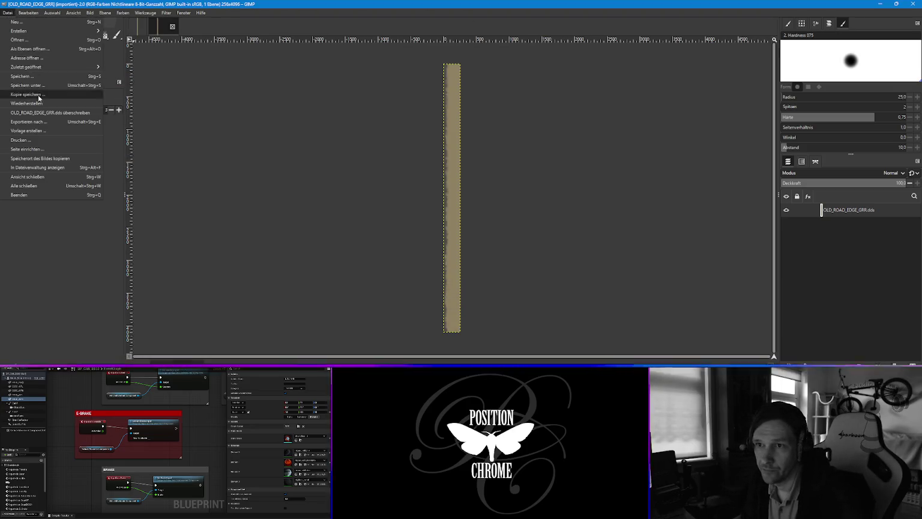
left_click(44, 121)
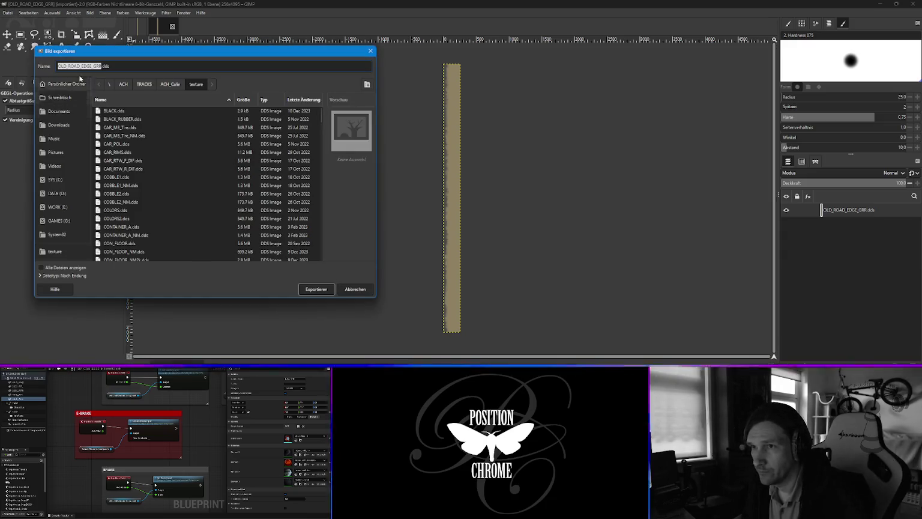
left_click(104, 66)
type("png")
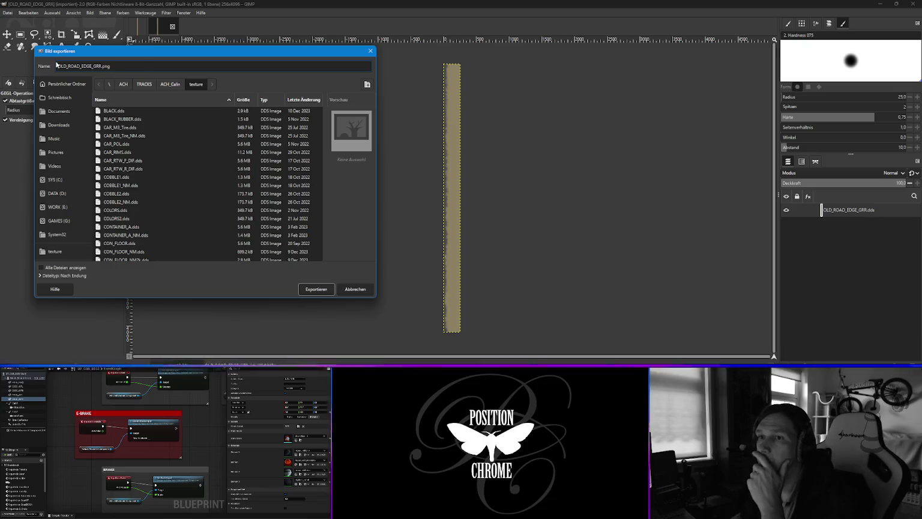
key("Home")
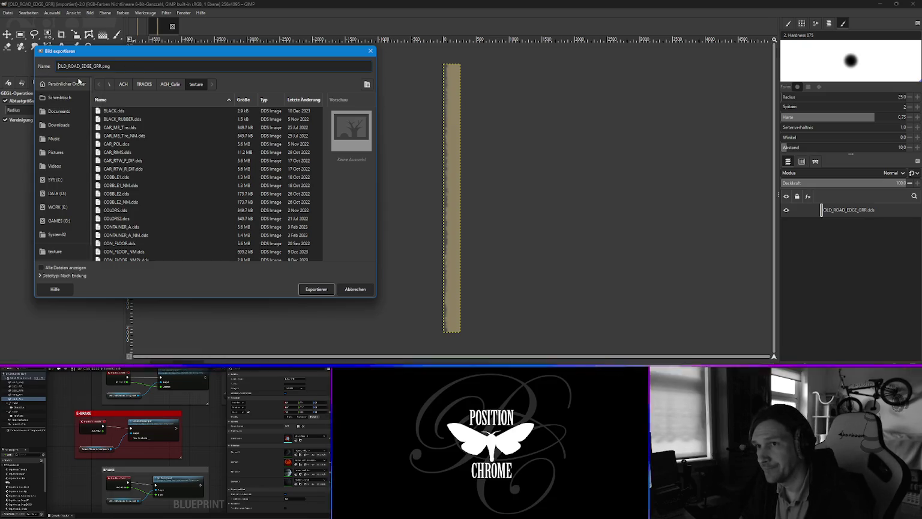
type("t_")
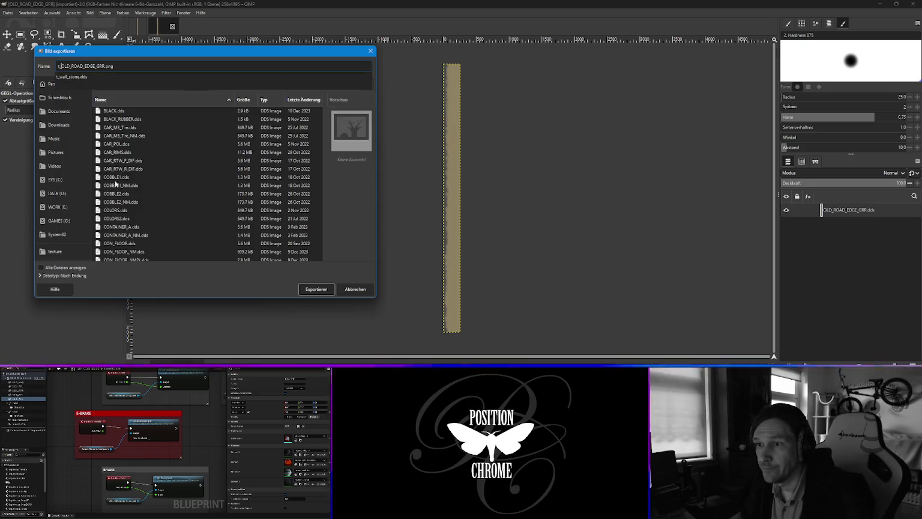
left_click(58, 207)
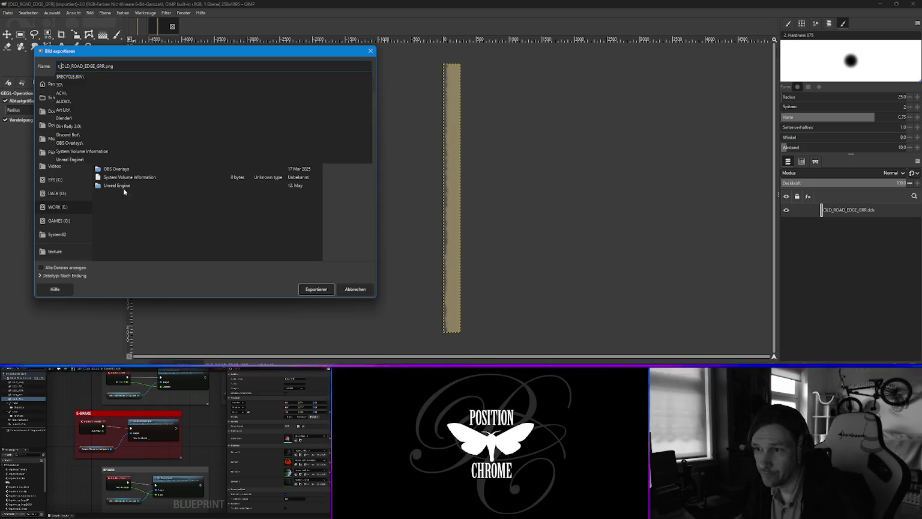
double_click(120, 185)
left_click(116, 144)
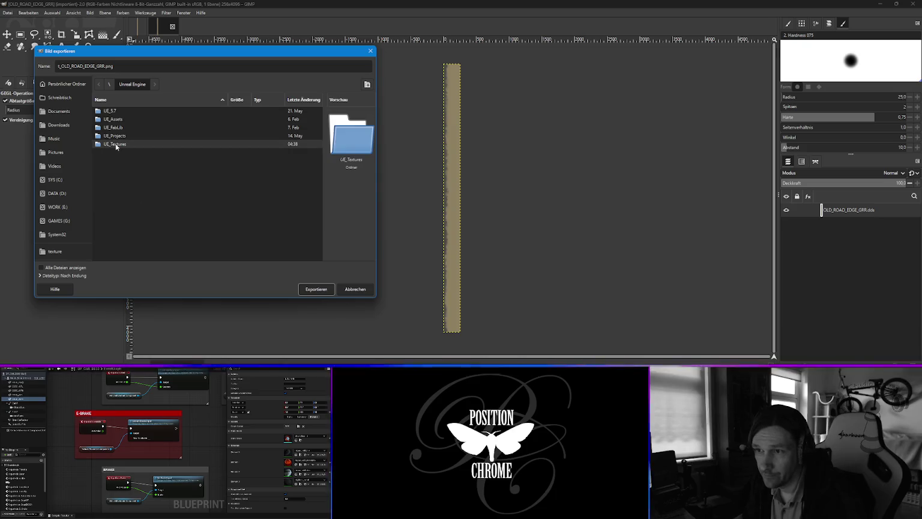
key("Return")
left_click(318, 290)
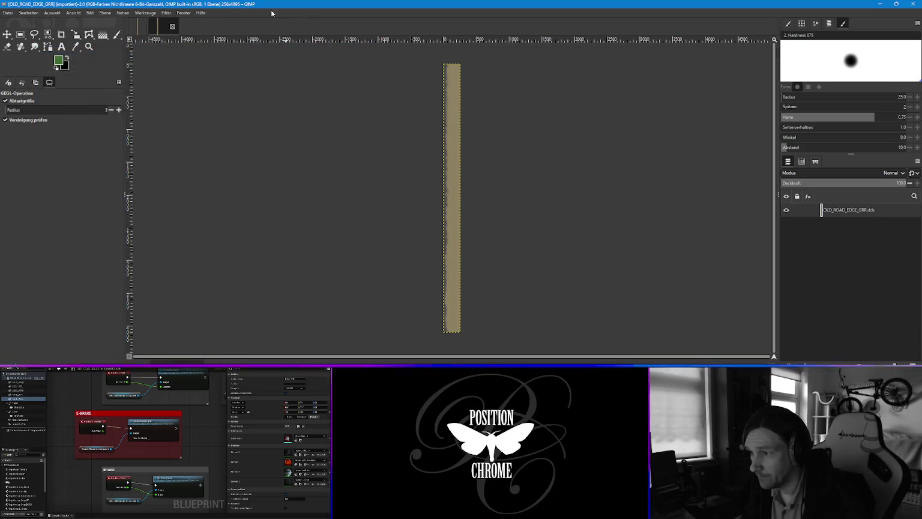
left_click(88, 196)
- Close the GRR image and name the GRL export t_OLD_ROAD_EDGE_GRL.png
left_click(172, 27)
left_click(8, 13)
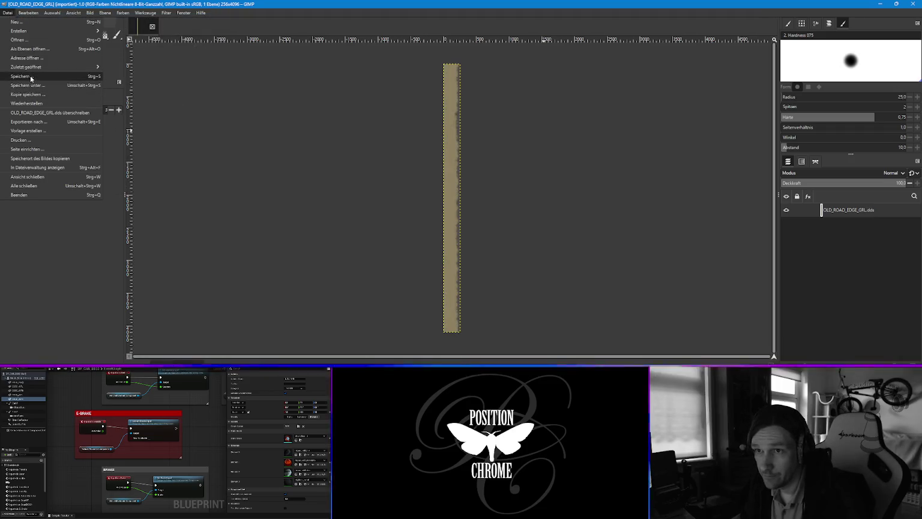
left_click(36, 122)
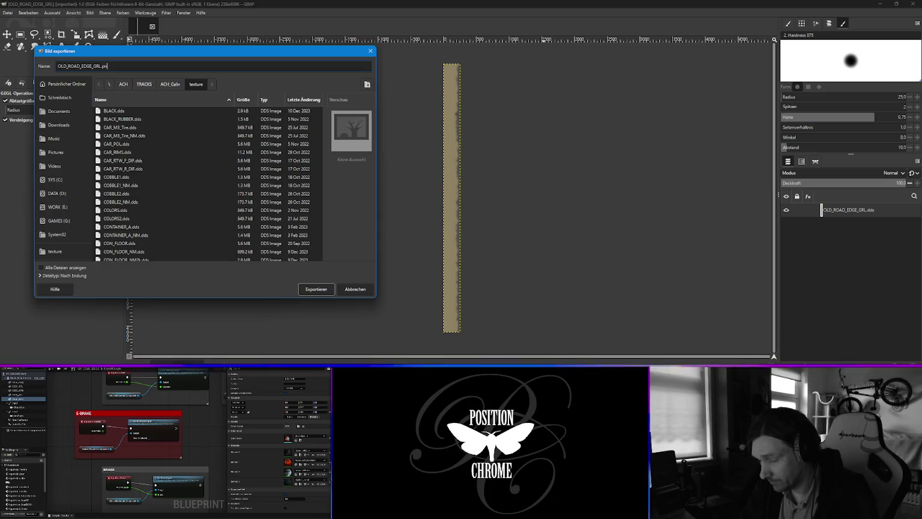
key("Home")
type("t_")
- Save the GRL PNG into E:\Unreal Engine\UE_Textures, then quit GIMP
left_click(57, 206)
left_click(126, 188)
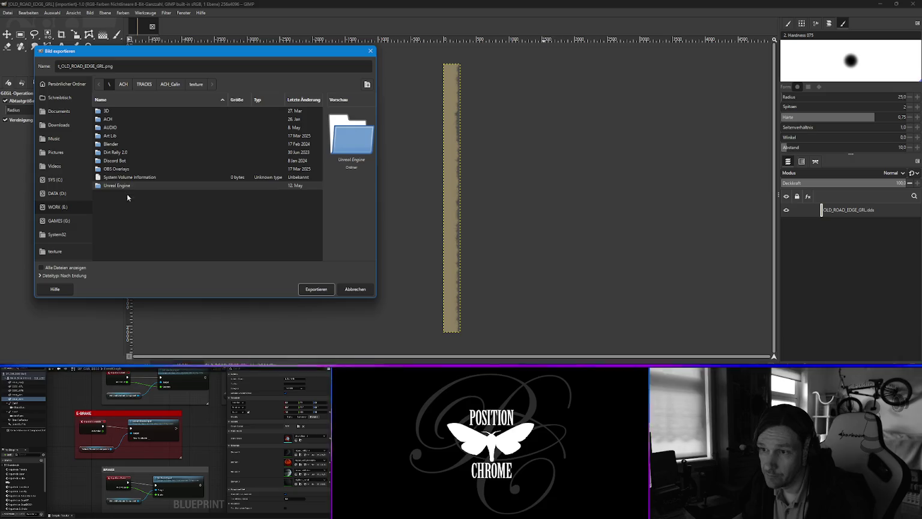
double_click(118, 185)
double_click(118, 144)
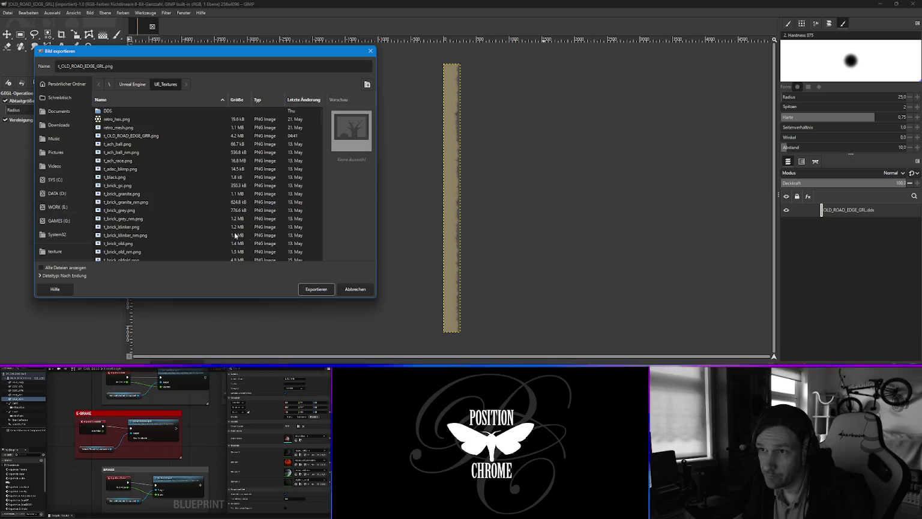
left_click(316, 288)
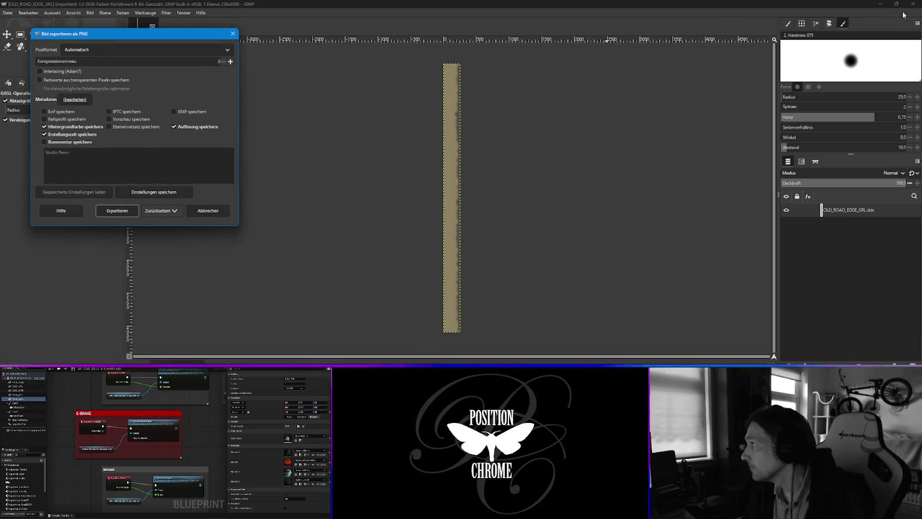
left_click(117, 210)
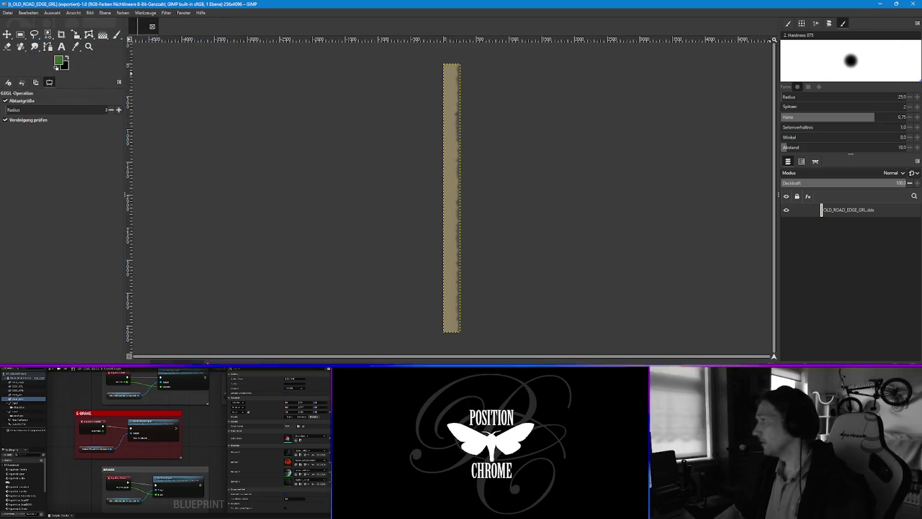
left_click(913, 4)
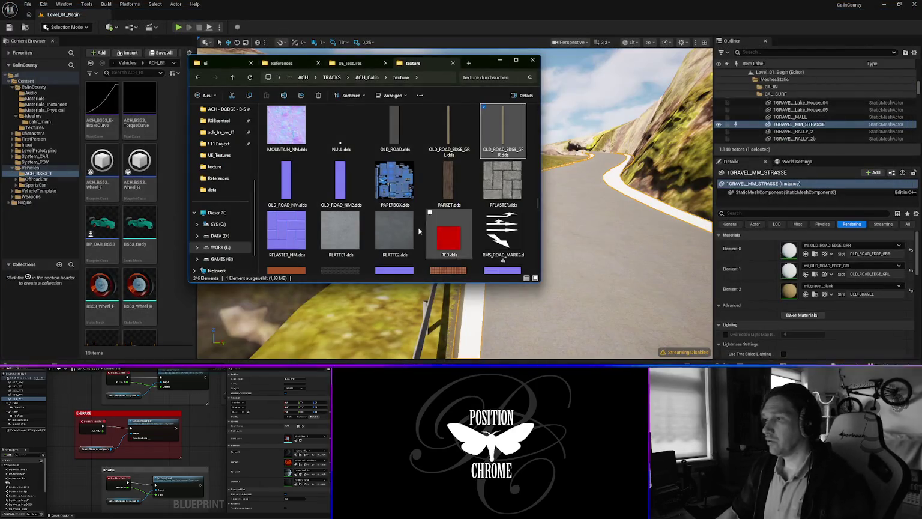
- Bring the two road-edge PNGs from UE_Textures into Unreal's Textures folder, then minimize Explorer and close the Content Drawer
left_click(350, 63)
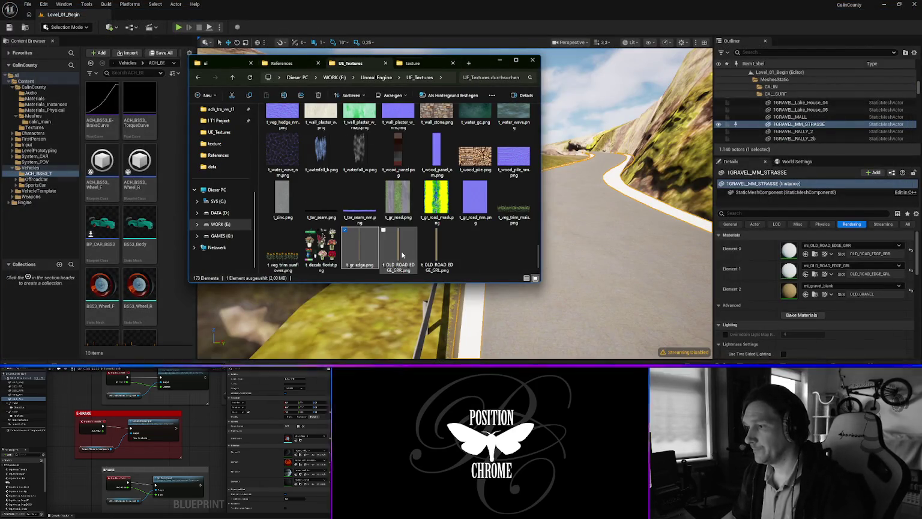
key("alt+Tab")
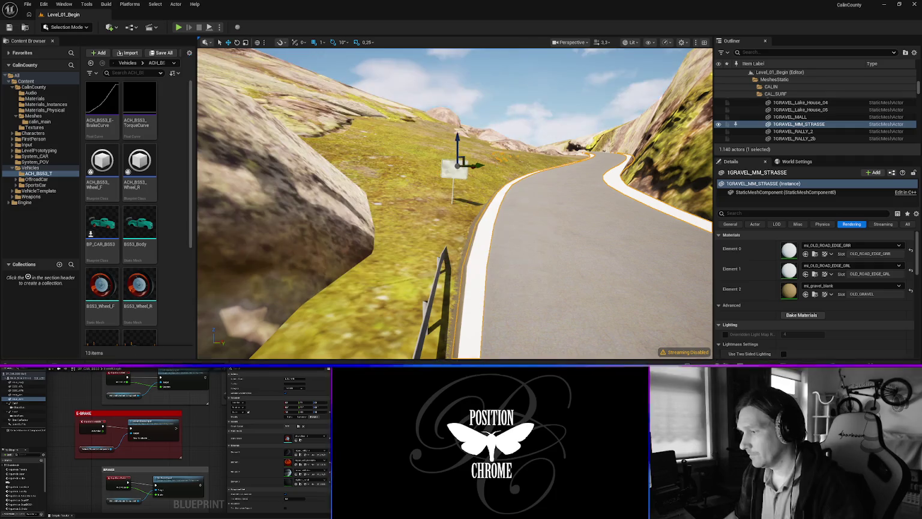
key("ctrl+space")
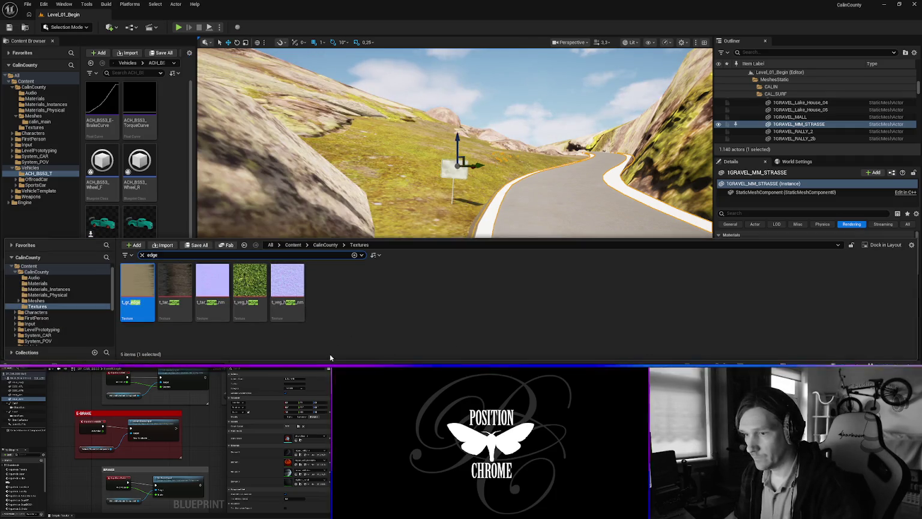
key("alt+Tab")
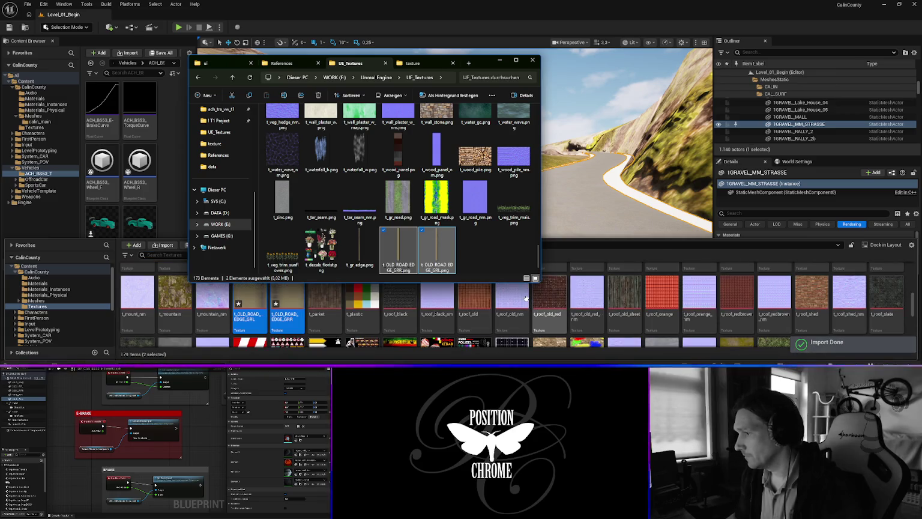
left_click(499, 60)
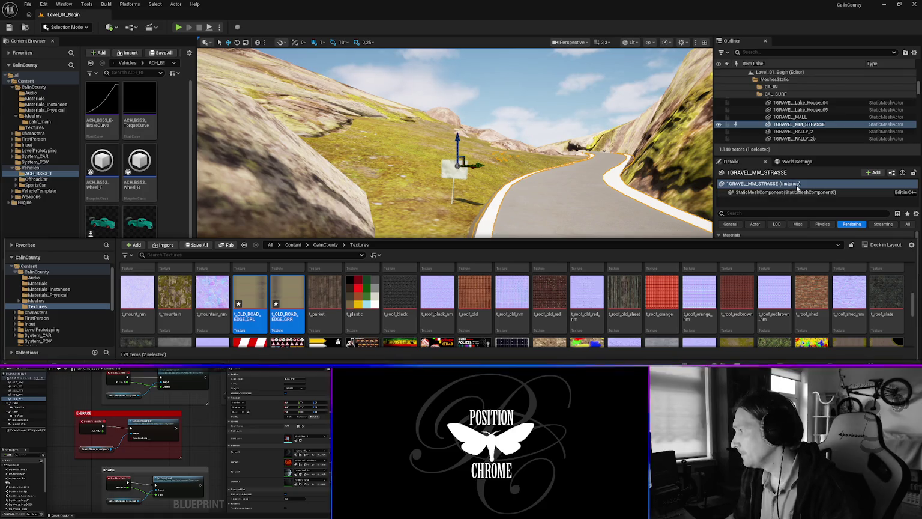
left_click(826, 237)
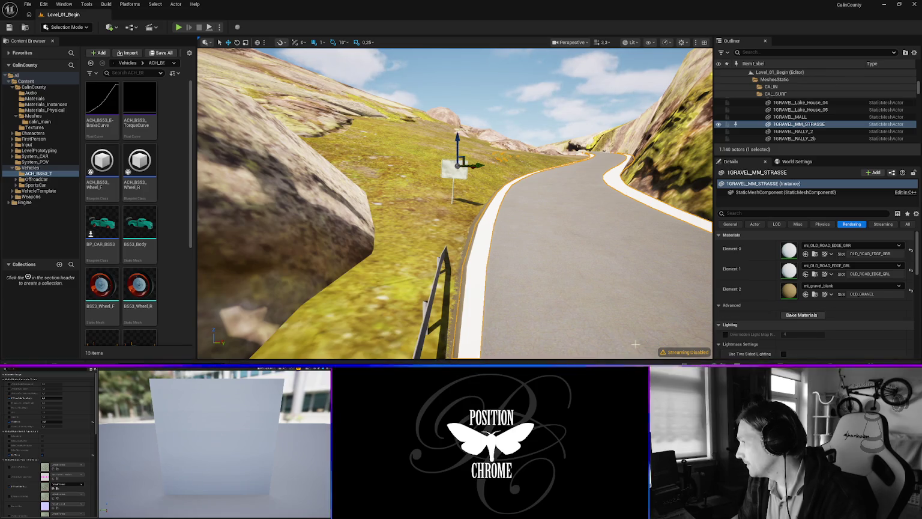
- Drag a road-edge texture from the Textures folder into the material editor's texture slot
key("ctrl+space")
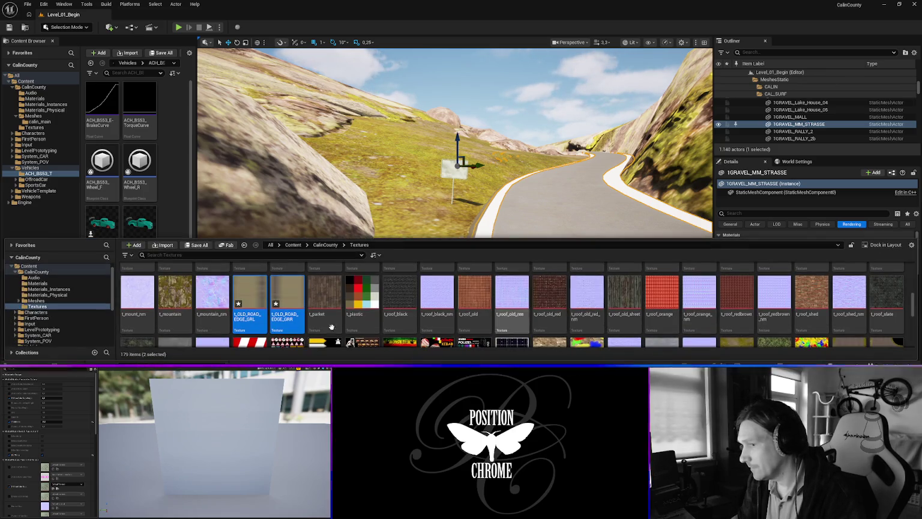
mouse_move(298, 295)
left_mouse_down()
mouse_move(716, 291)
mouse_move(716, 518)
left_mouse_up()
left_click_drag(68, 492, 62, 488)
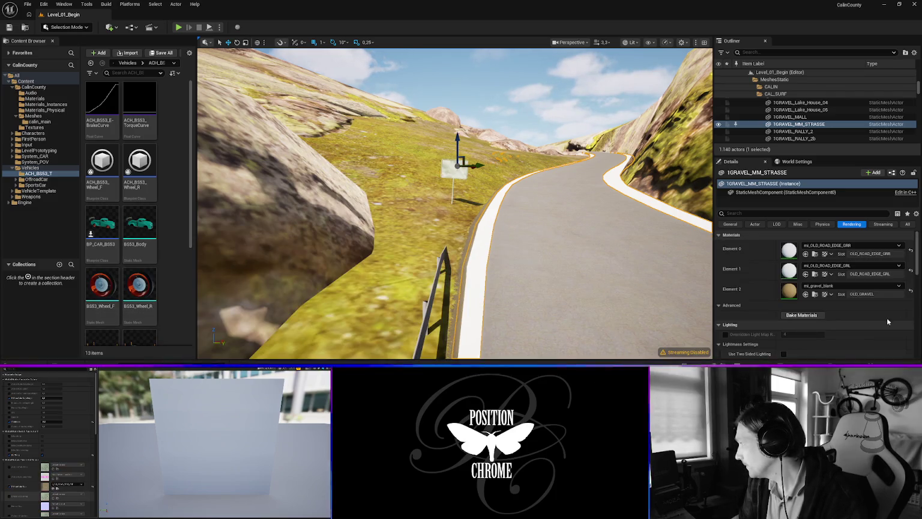
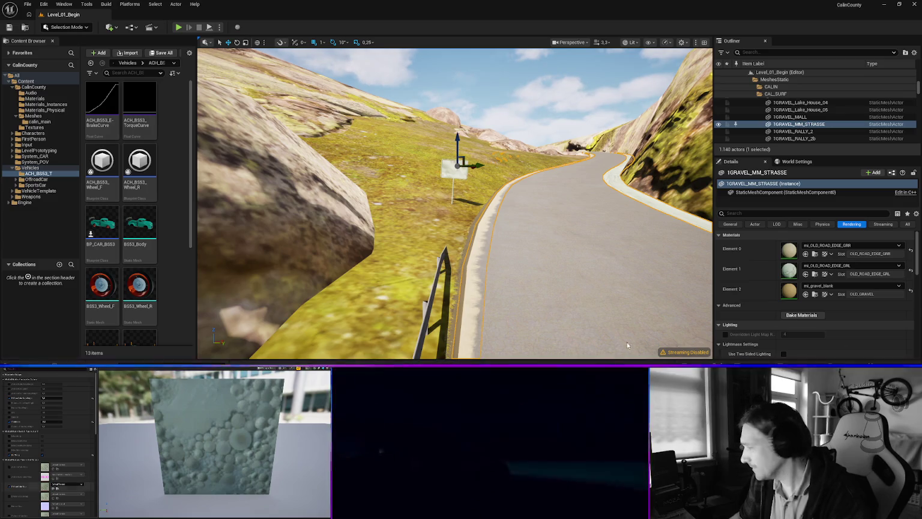
- Drag the t_OLD_ROAD_EDGE_GRL texture into the level, then save the level
key("ctrl+space")
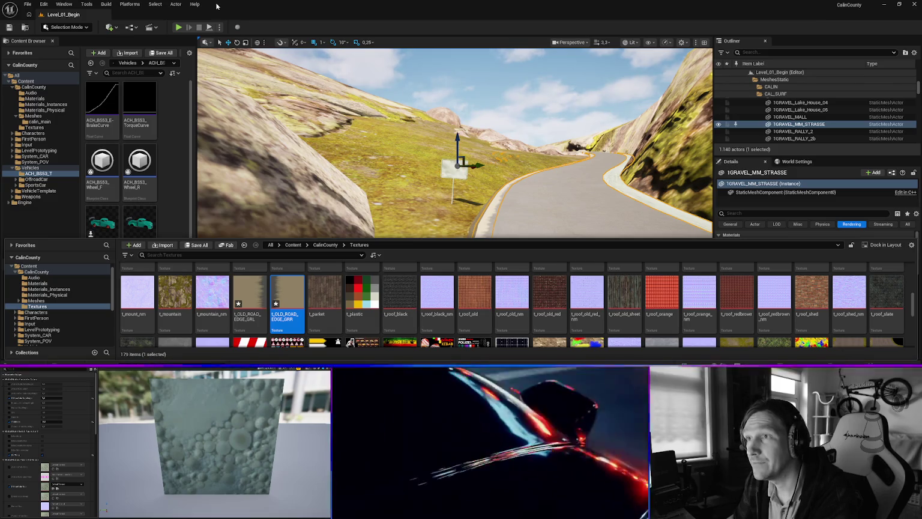
mouse_move(246, 295)
left_mouse_down()
mouse_move(822, 273)
mouse_move(816, 228)
left_mouse_up()
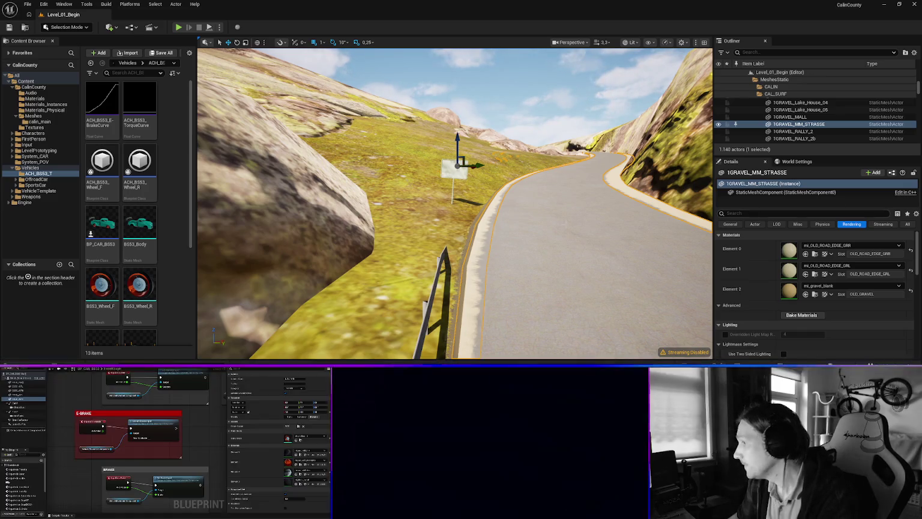
left_click(630, 84)
left_click_drag(456, 204, 432, 180)
left_click_drag(580, 219, 579, 219)
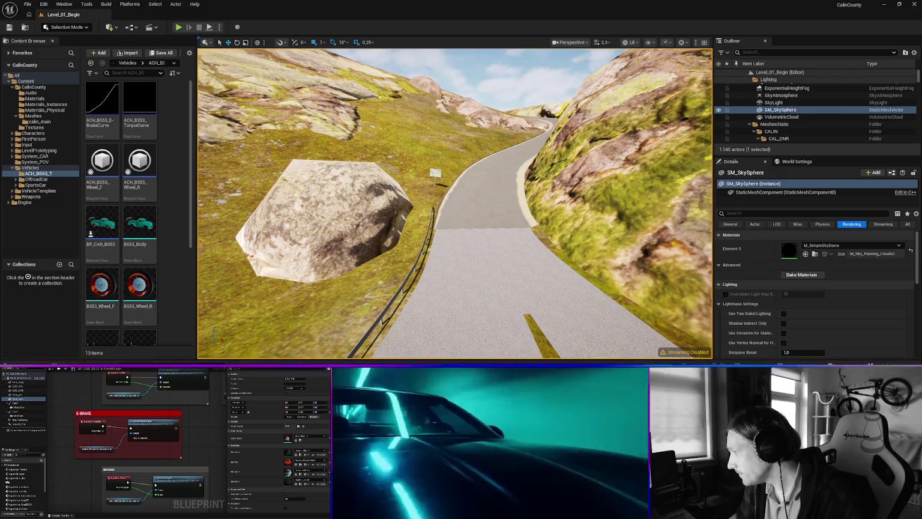
key("ctrl+s")
left_click(519, 274)
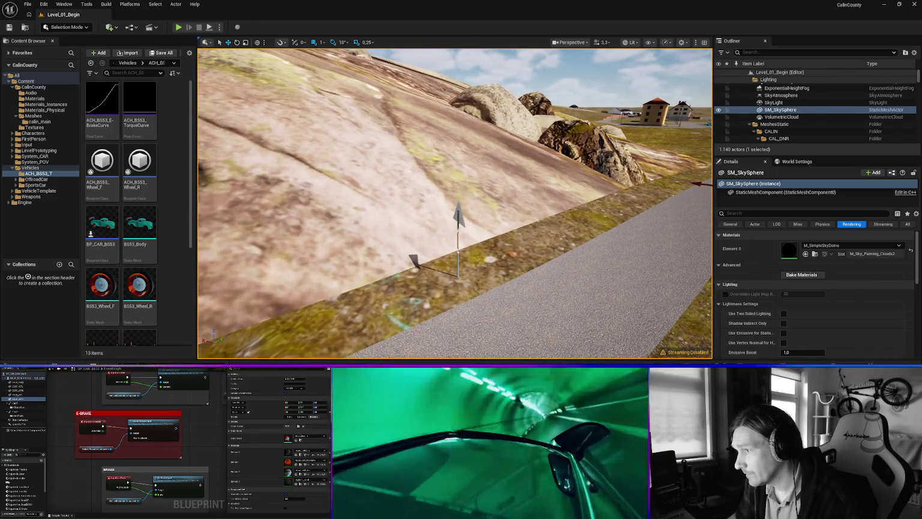
- Assign mi_zinc to Element 0 of sign mounts SIGN_MOUNT_CORNER and SIGN_MOUNT_SPLITT_001
left_click(458, 228)
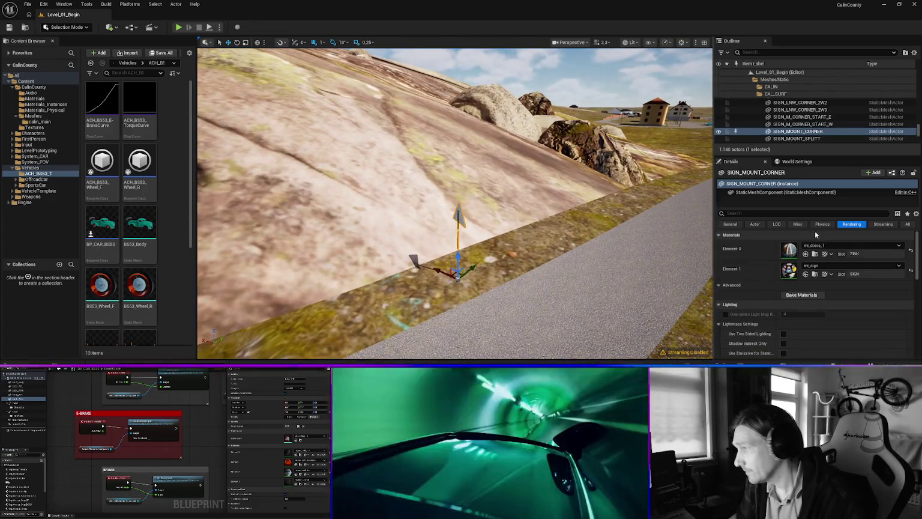
left_click(825, 246)
type("zinc")
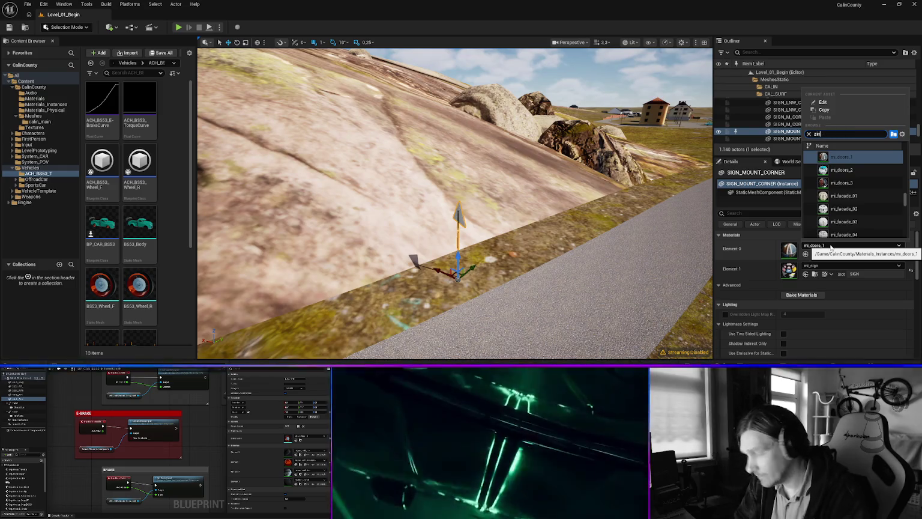
key("Return")
left_click_drag(667, 171, 642, 198)
left_click_drag(502, 185, 502, 185)
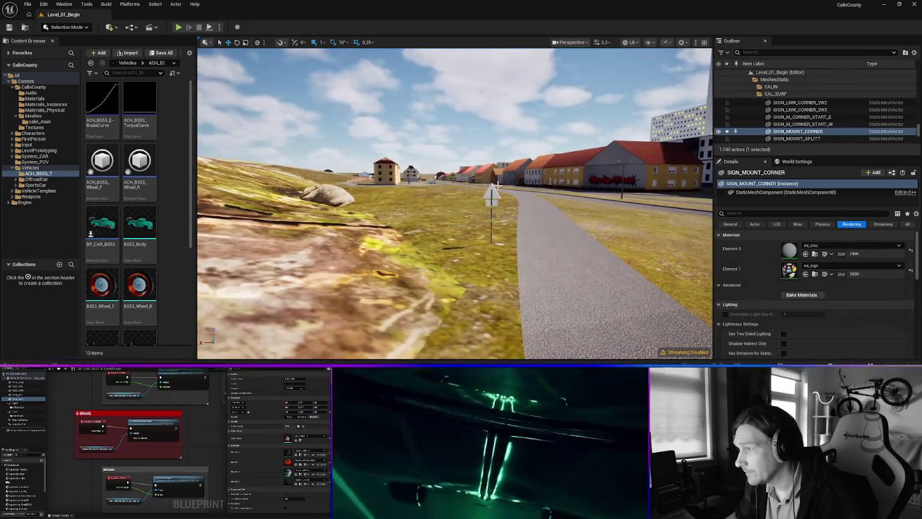
left_click(491, 196)
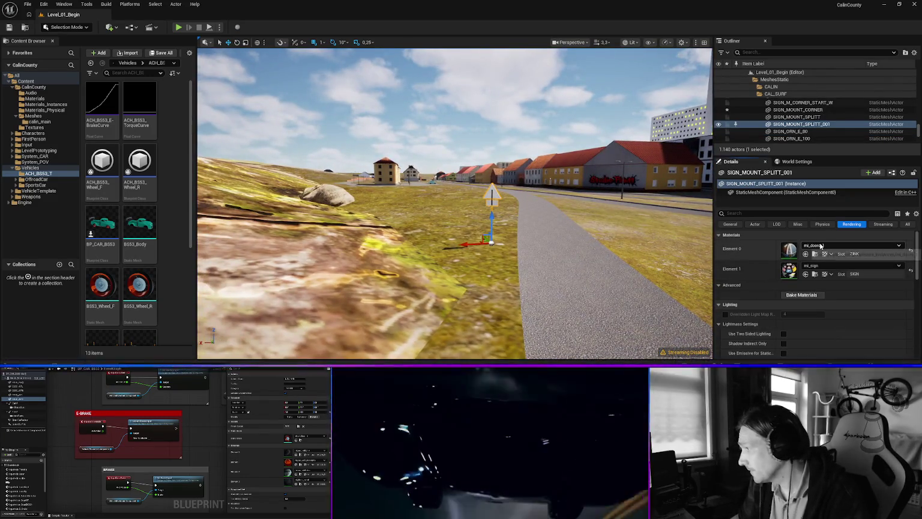
left_click(821, 246)
type("zinc")
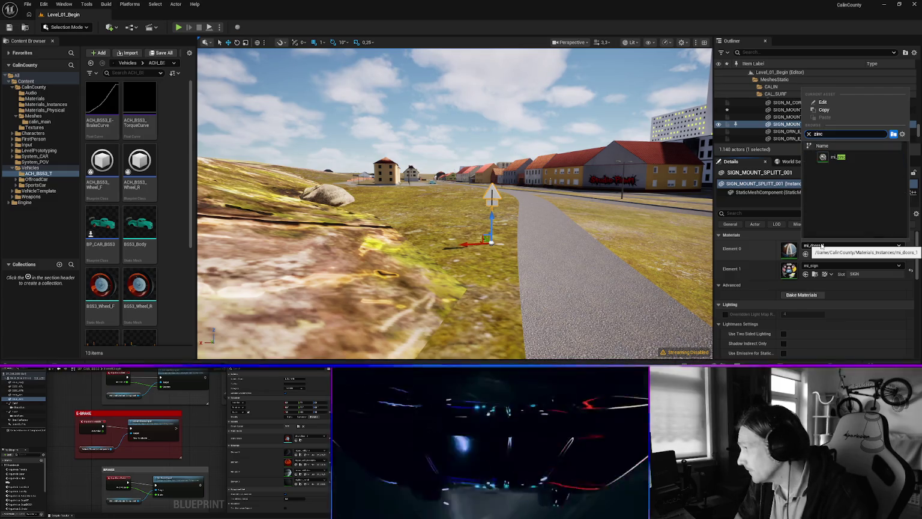
key("Return")
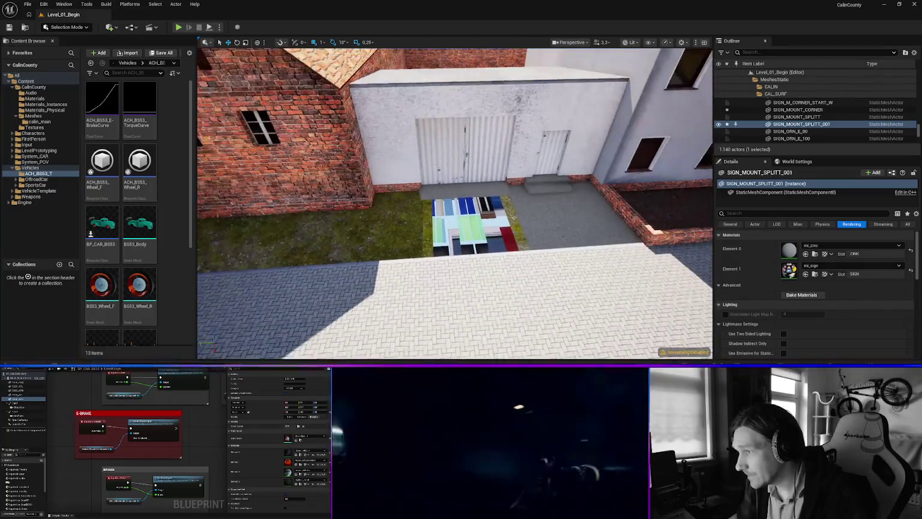
- Replace mi_doors_1 with mi_surf_gravel_cr on the gravel mesh 1GRAVEL_CPG2_H's Element 0
left_click(399, 219)
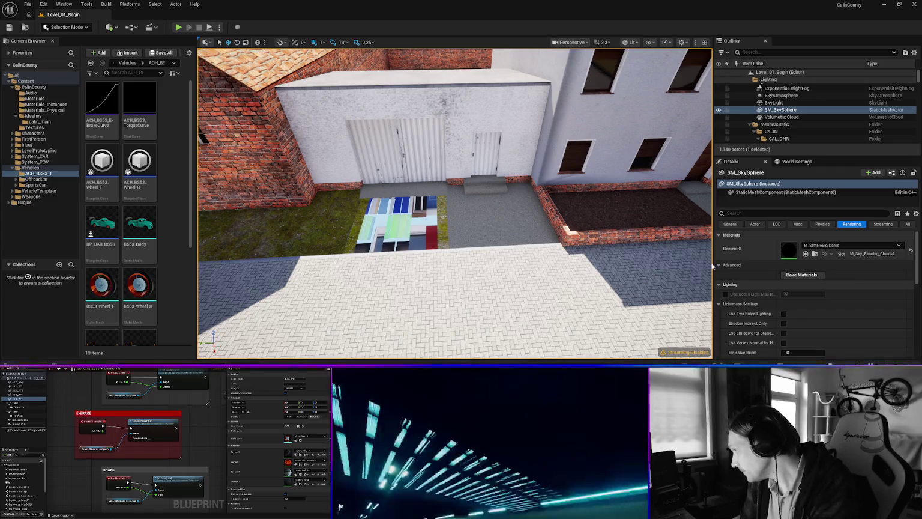
left_click(397, 226)
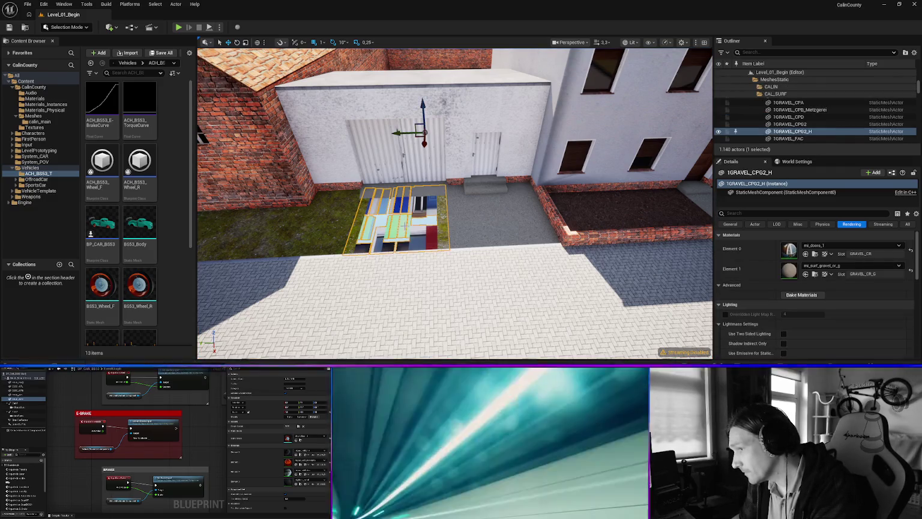
left_click(828, 246)
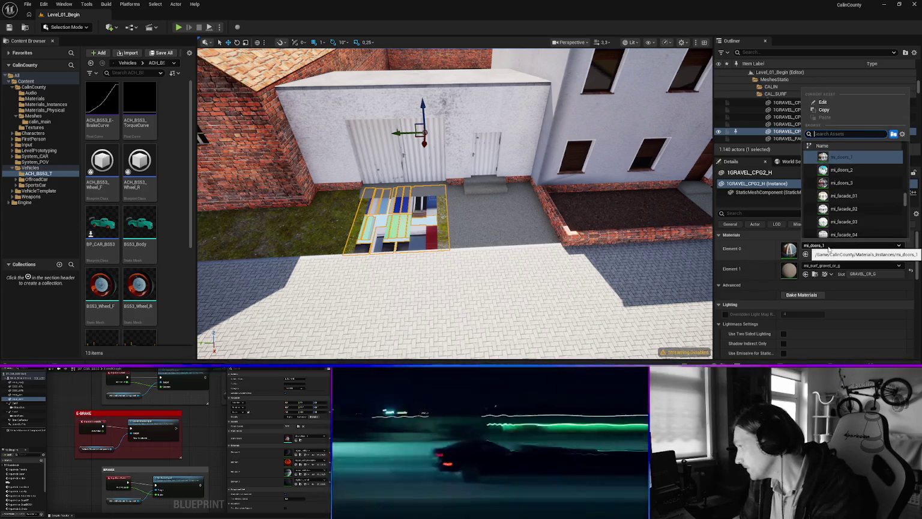
type("gravel")
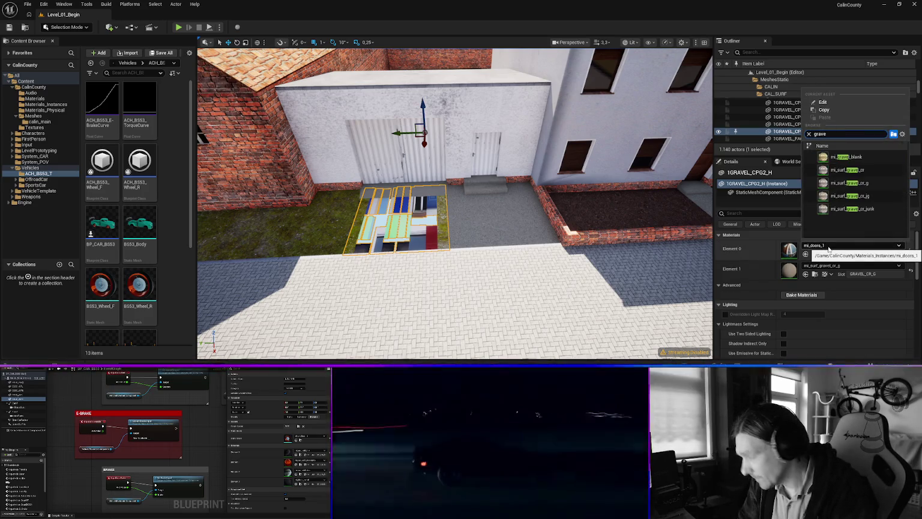
key("Down")
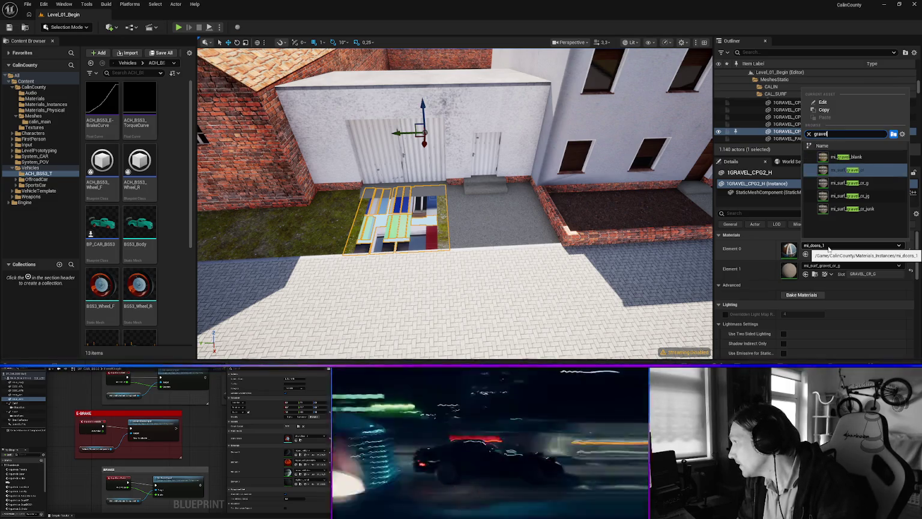
key("Return")
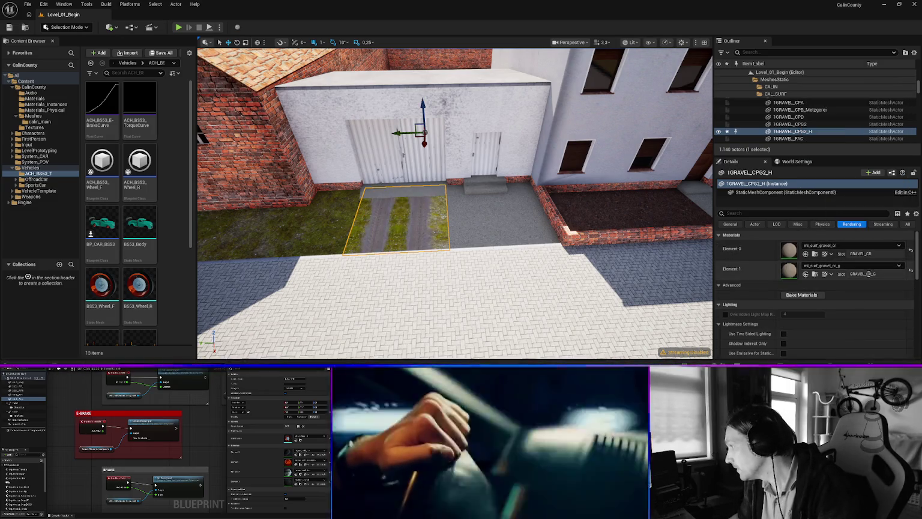
- Fly through the village and select the yellow building Calin_CPH_H15
left_click_drag(527, 298, 504, 381)
left_click_drag(455, 204, 454, 180)
left_click_drag(434, 259, 433, 240)
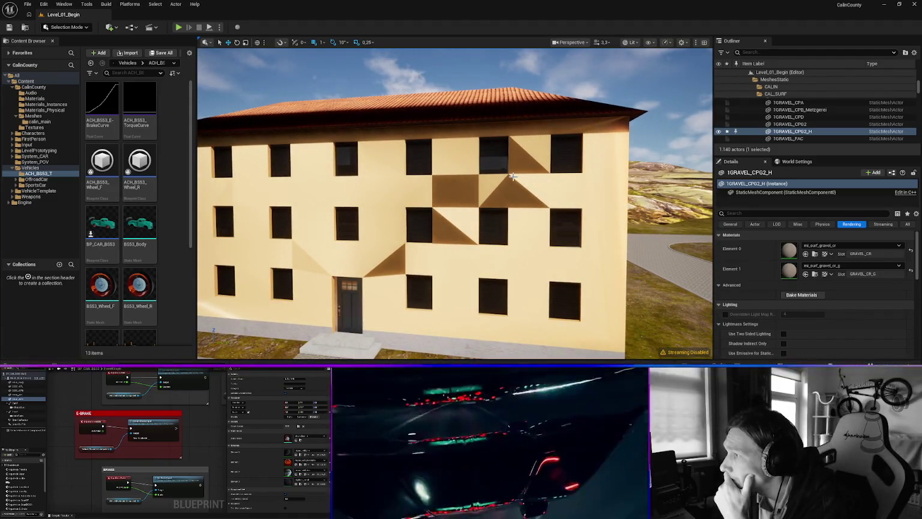
left_click_drag(516, 191, 490, 192)
left_click(486, 200)
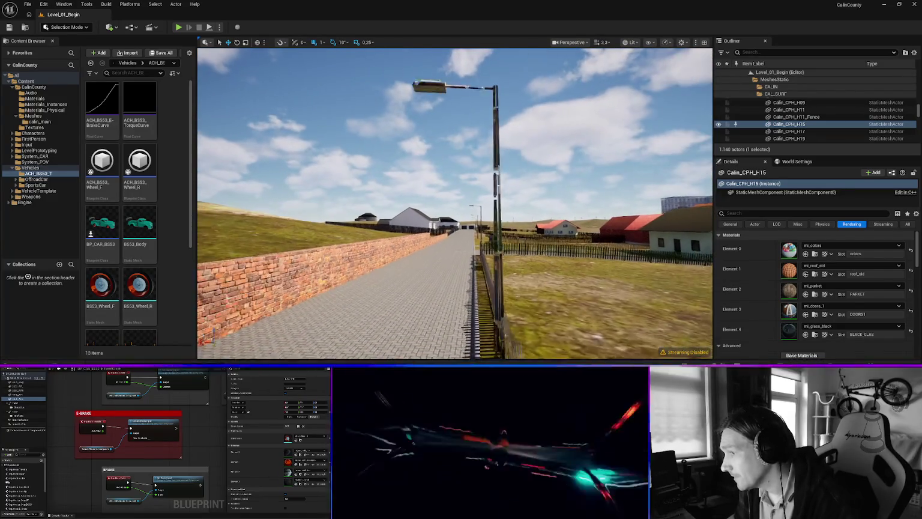
- Give wall lantern 1WALL_LANTERN_CPH1 mi_zinc on Element 0 instead of mi_doors_1
left_click(491, 148)
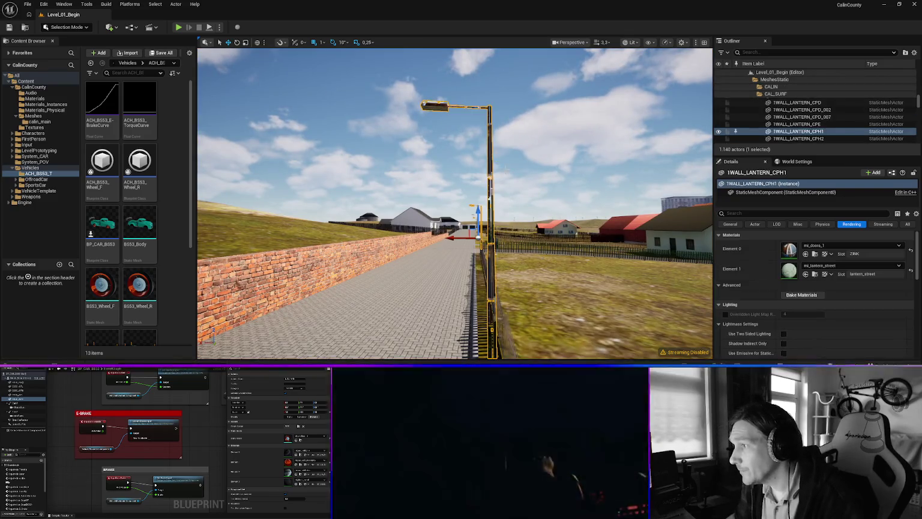
left_click(822, 247)
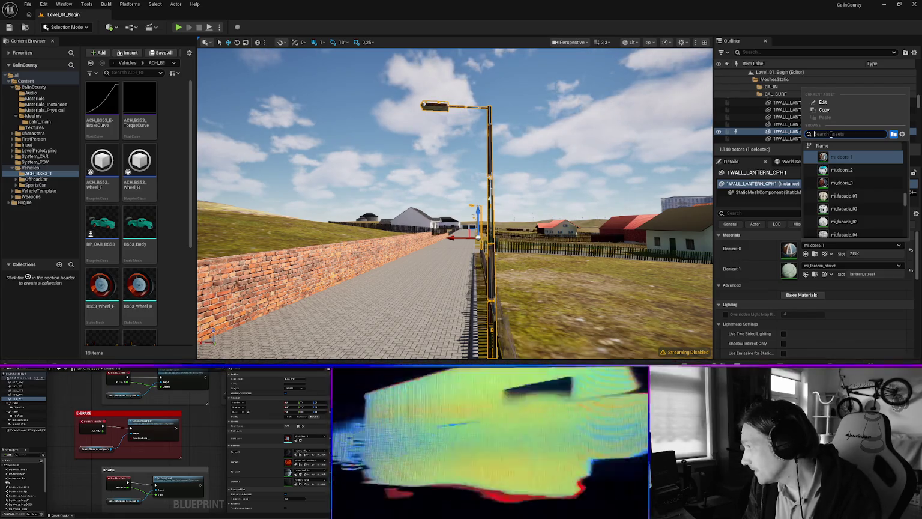
type("la")
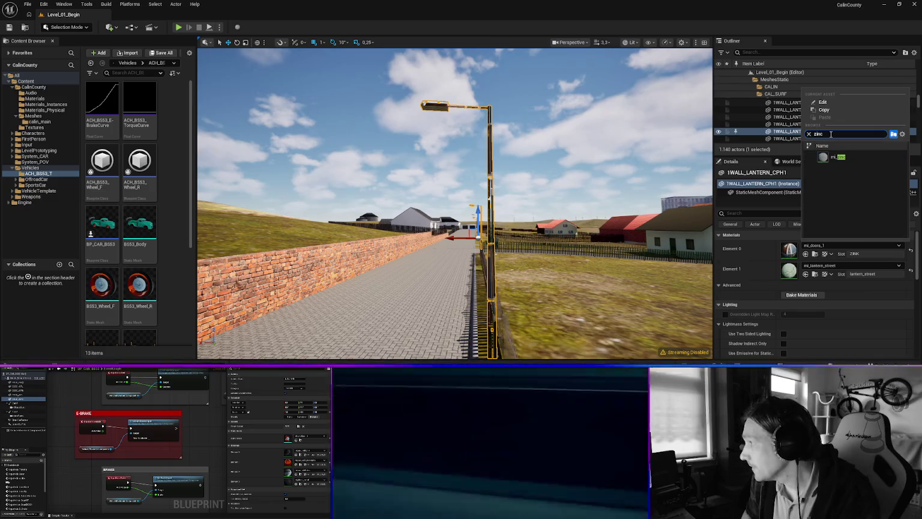
key("Return")
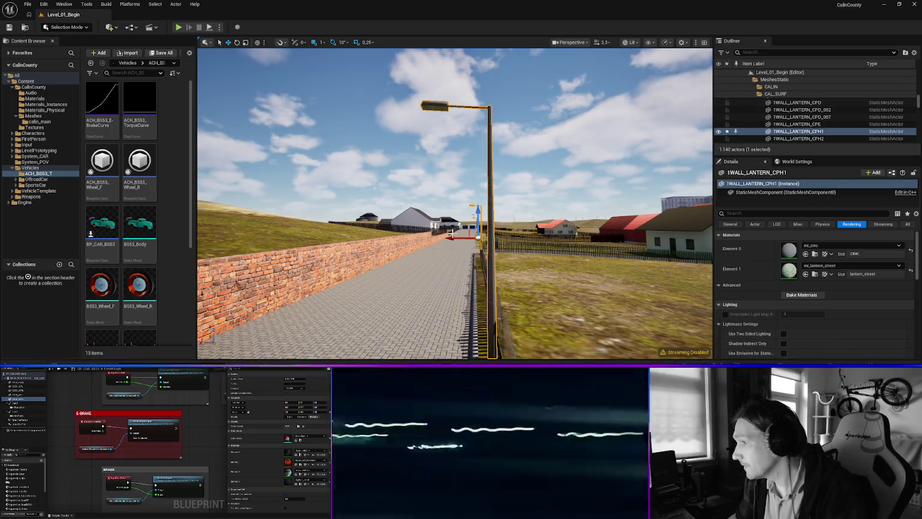
scroll(454, 240, "up", 3)
scroll(450, 242, "down", 5)
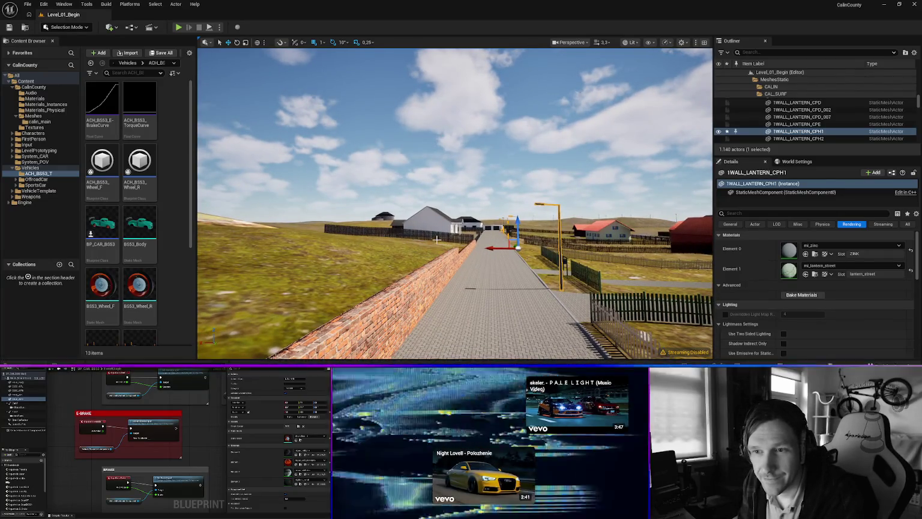
mouse_move(416, 231)
left_mouse_down()
mouse_move(405, 180)
mouse_move(369, 156)
mouse_move(391, 161)
left_mouse_up()
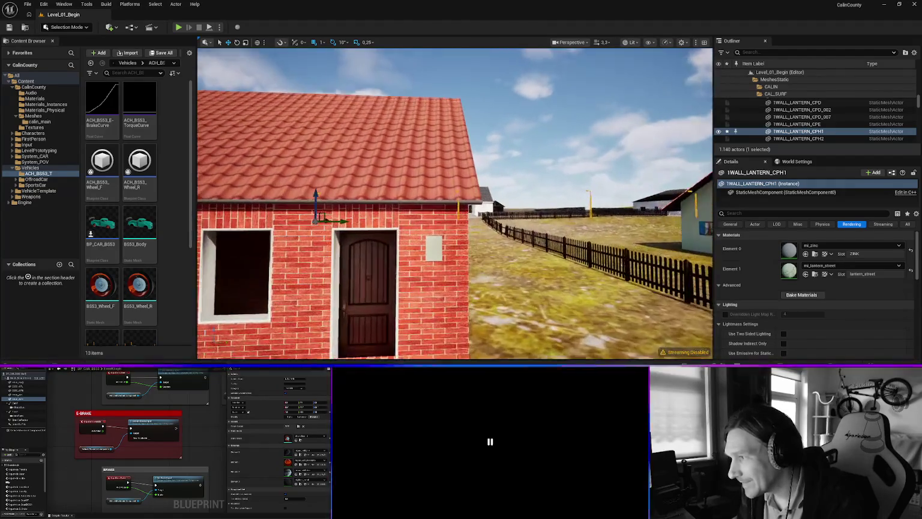
left_click(482, 244)
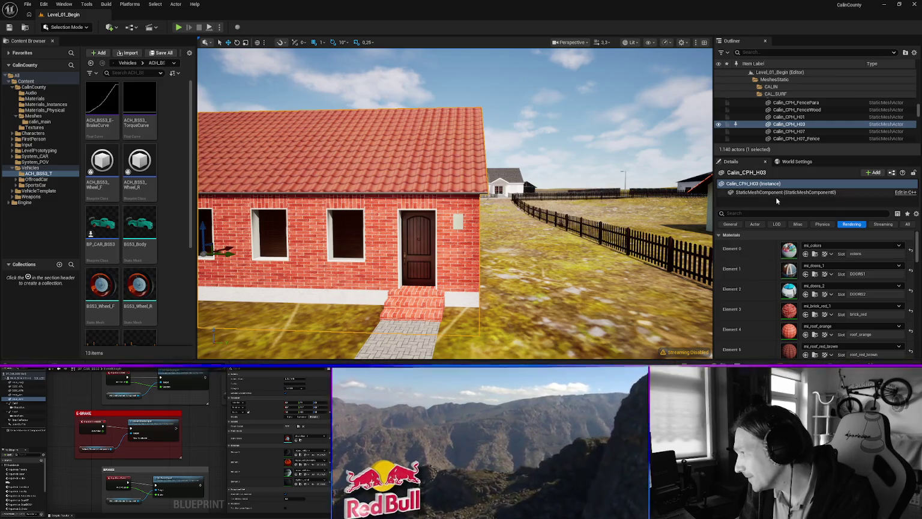
scroll(862, 309, "down", 2)
scroll(870, 323, "down", 1)
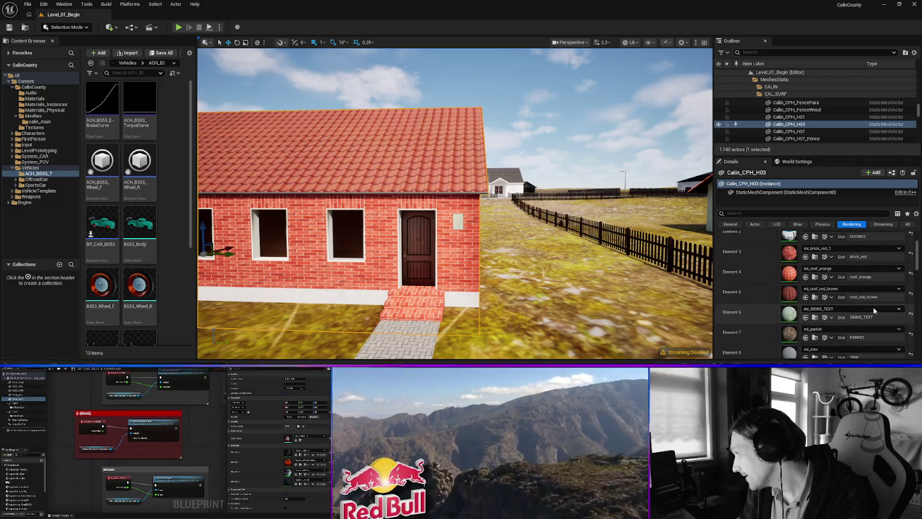
scroll(841, 309, "down", 1)
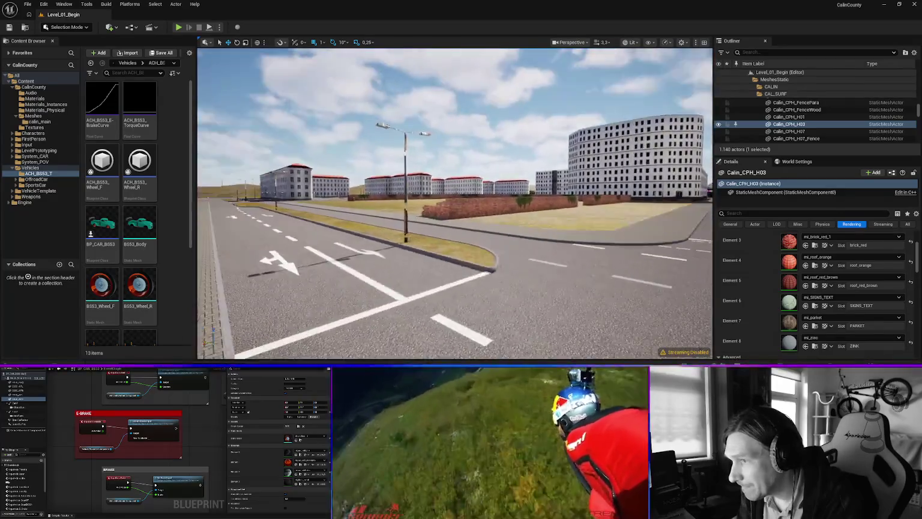
- Assign mi_zinc to Element 0 of the street lamp CPE_LANTERN_Chaussee
left_click(434, 203)
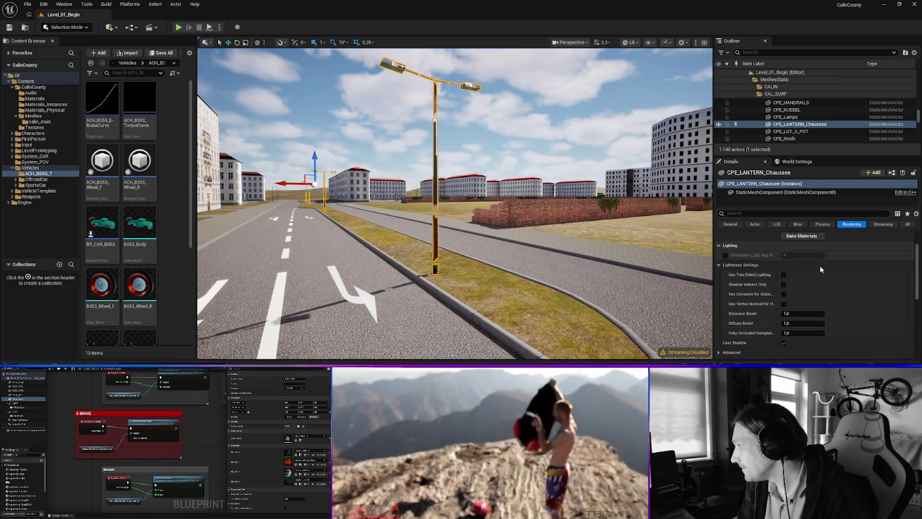
scroll(820, 270, "up", 2)
left_click(831, 246)
type("zinc")
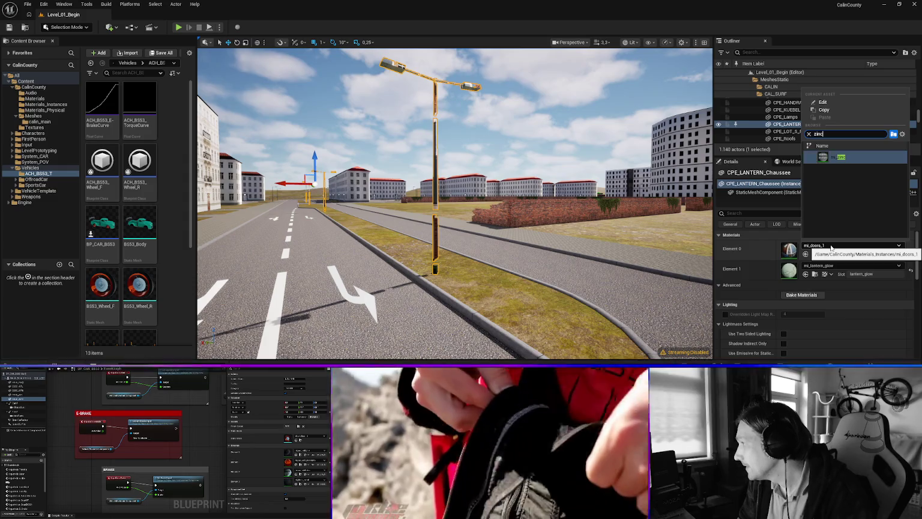
left_click(840, 156)
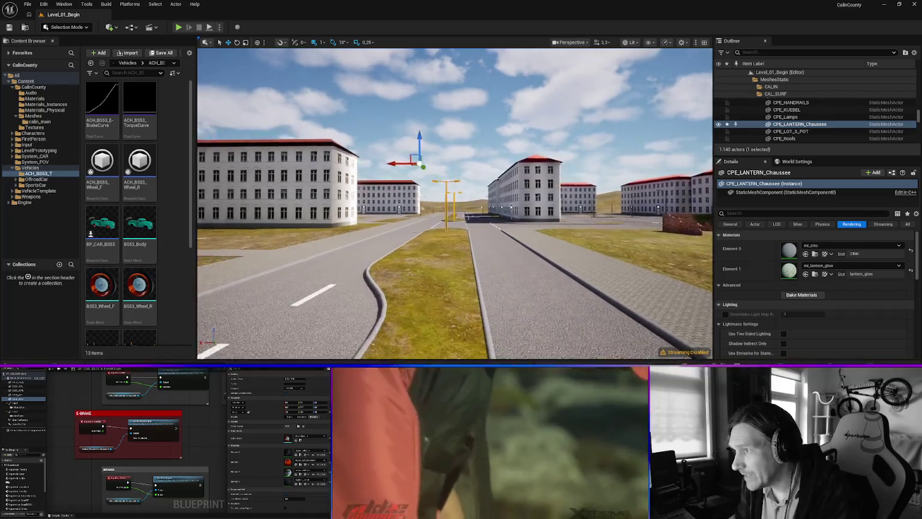
- Focus the view on the lamp post and select curb 1CURB_CPE_LOT_B
key("f")
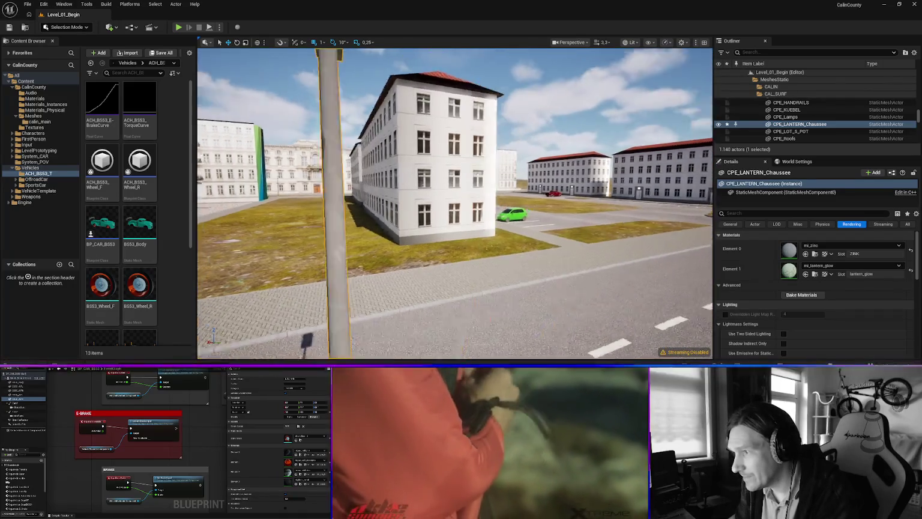
key("f")
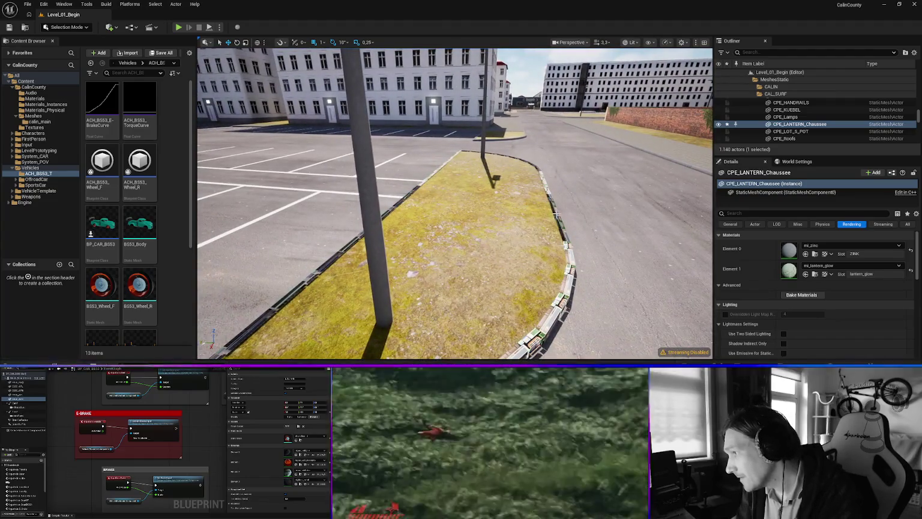
left_click(556, 214)
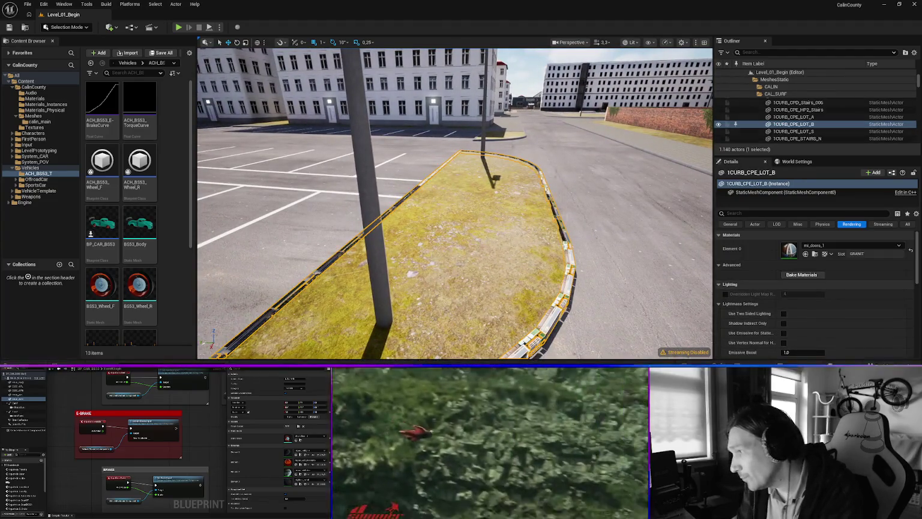
- Assign mi_curb_granite to Element 0 of curb 1CURB_CPE_LOT_B
left_click(826, 246)
type("curb")
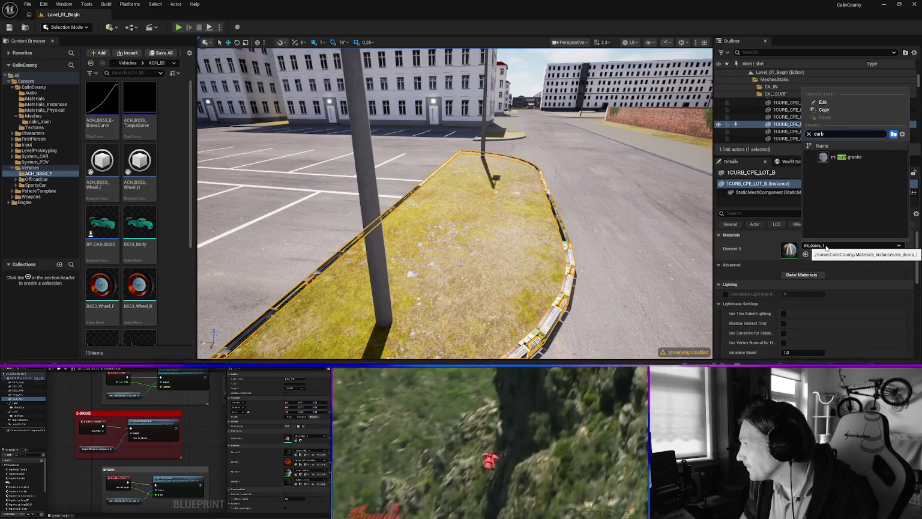
key("Return")
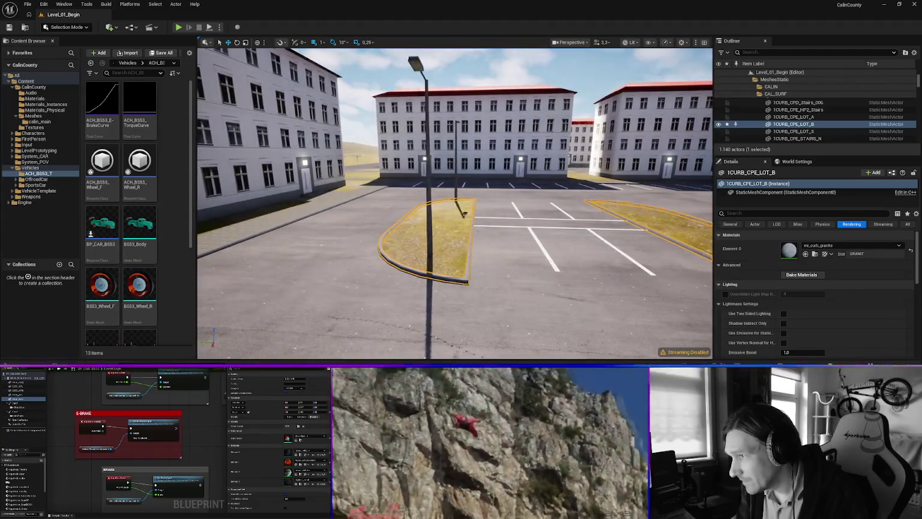
key("w")
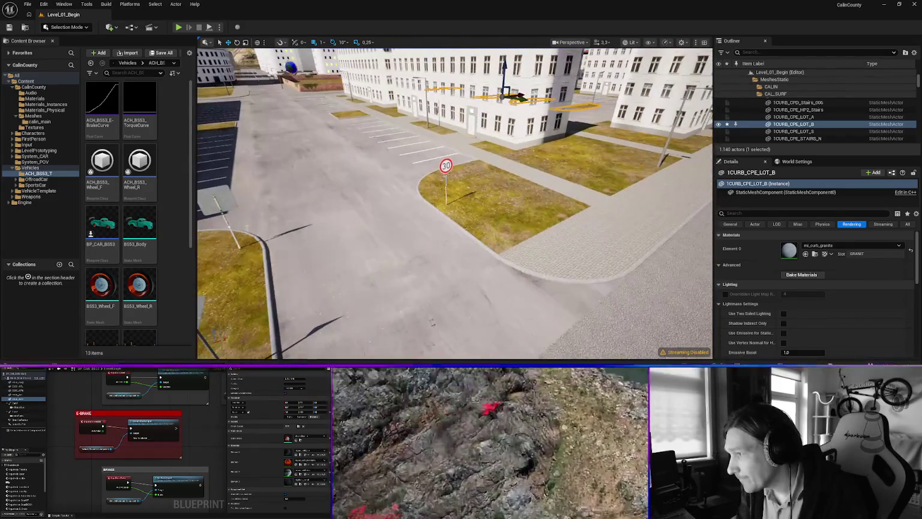
- Give the 30 speed-limit sign and SIGN_CITY_ZWINGPFEIL_005 mi_zinc on Element 0
left_click(437, 180)
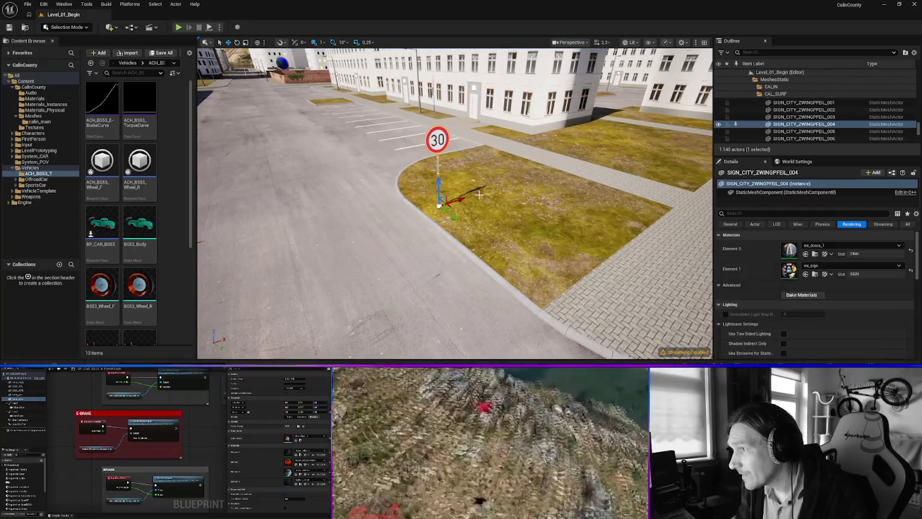
left_click(831, 246)
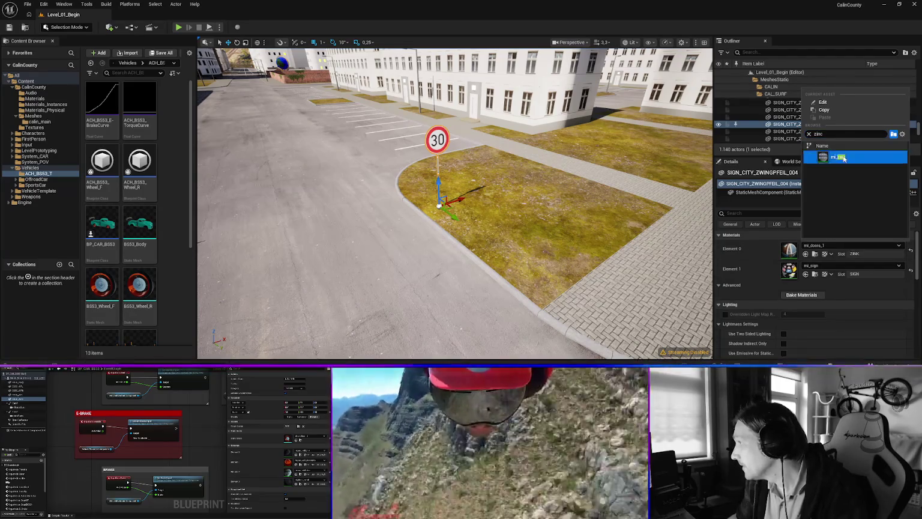
left_click(845, 157)
left_click_drag(596, 264, 540, 252)
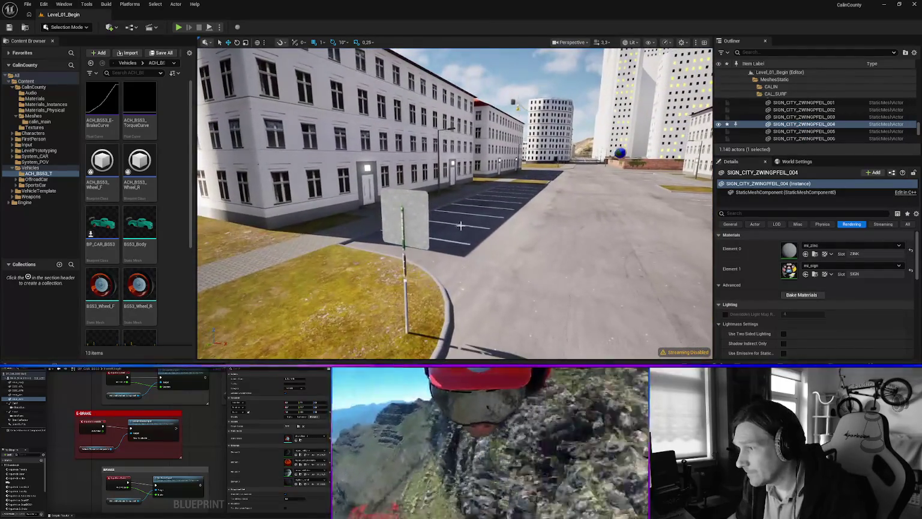
left_click(406, 219)
left_click(822, 247)
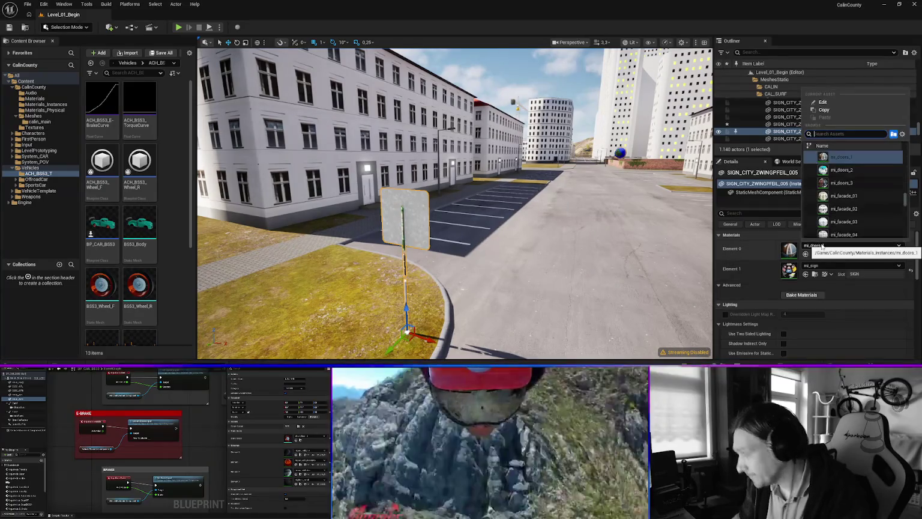
type("zinc")
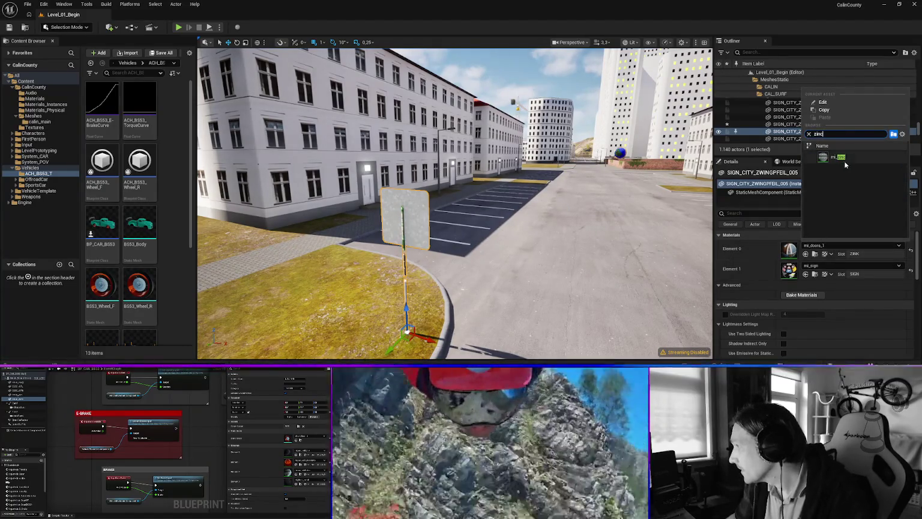
left_click(840, 157)
- Assign mi_zinc to Element 0 of curb island 1CURB_CPE_LOT_A
key("w")
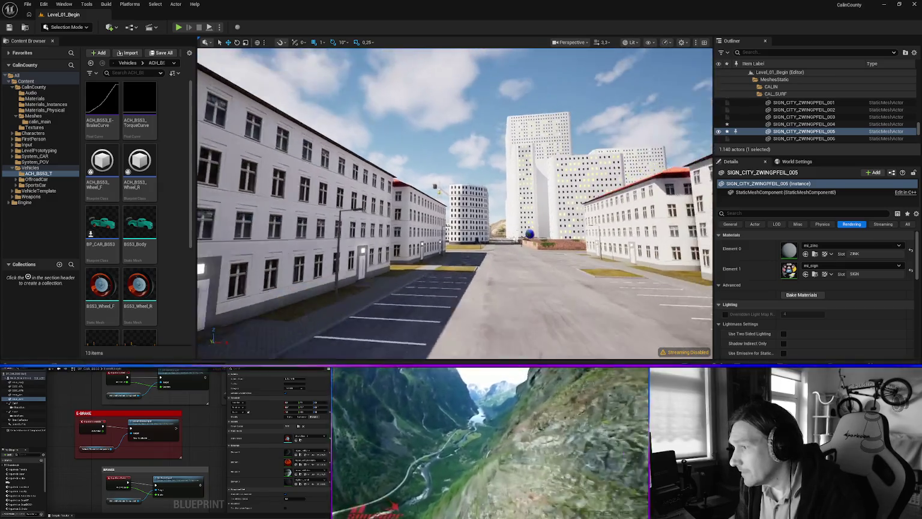
key("w")
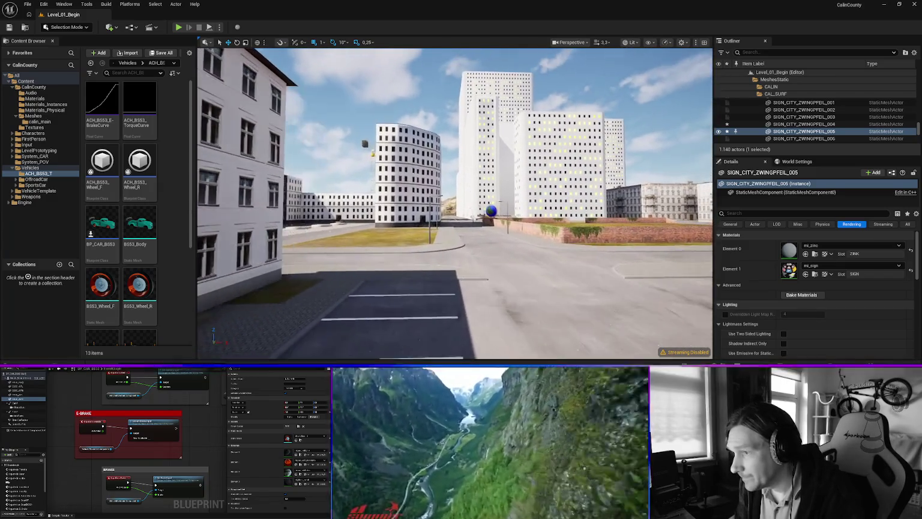
key("w")
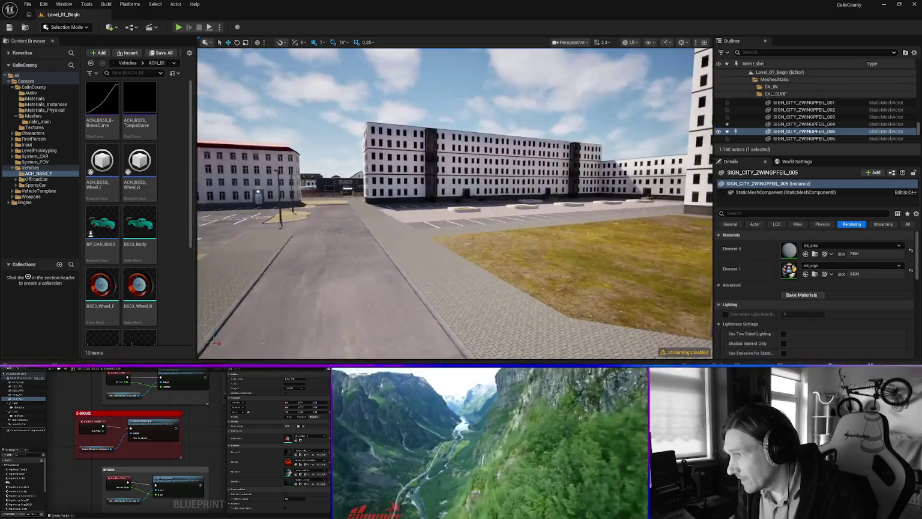
key("w")
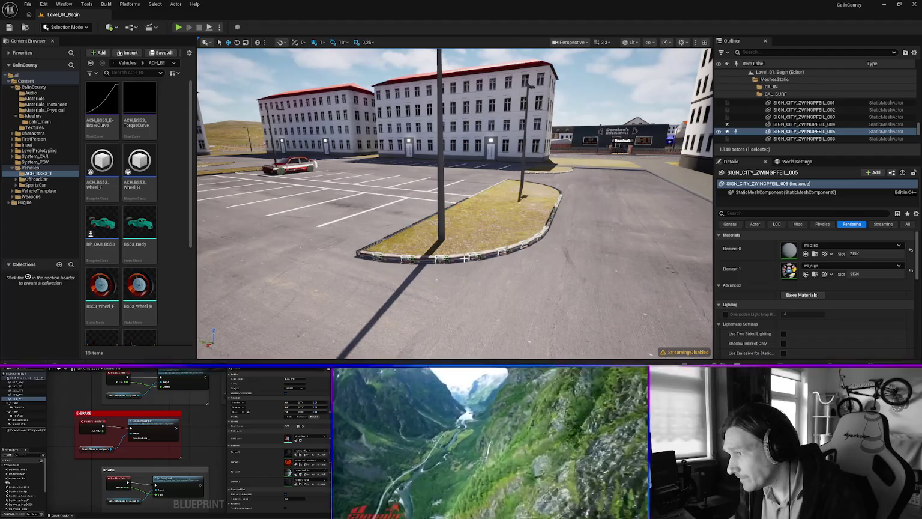
left_click(468, 240)
left_click(815, 246)
type("zinc")
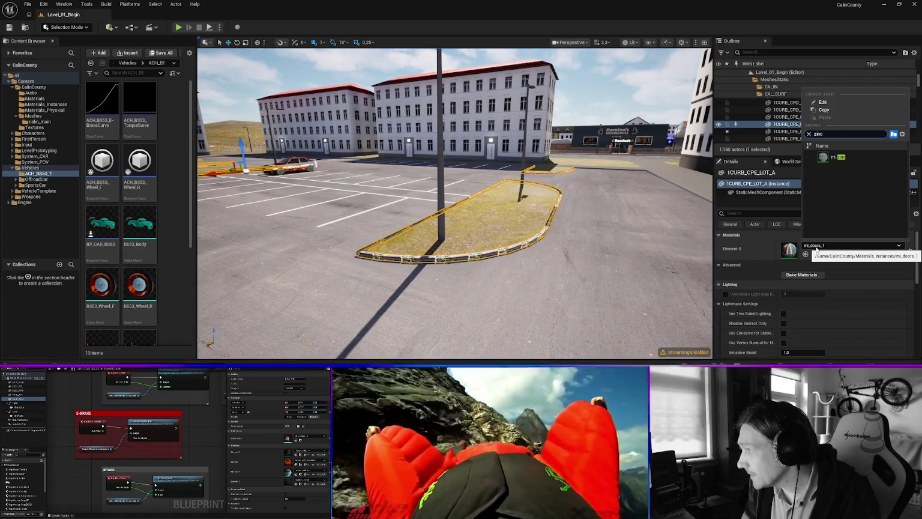
key("Return")
- Fly across the parking lot, past the jeep, to face the intersection's stop sign
key("w")
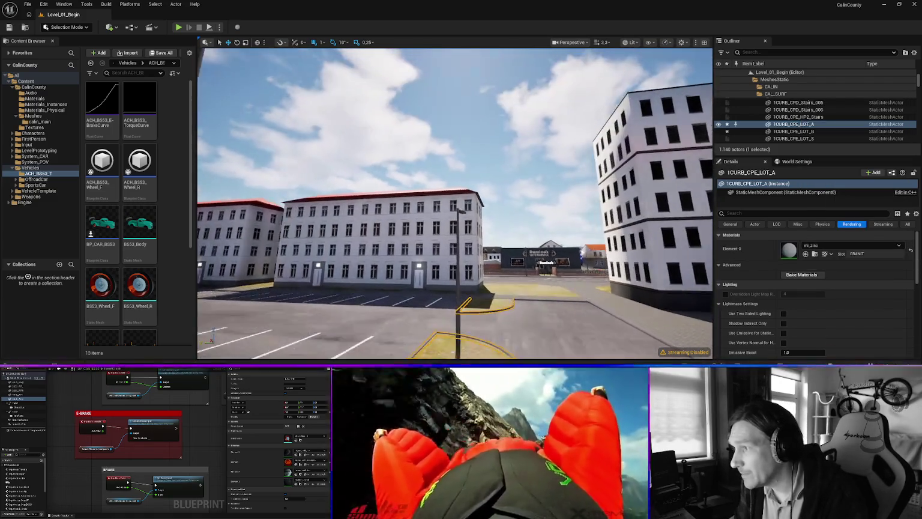
key("s")
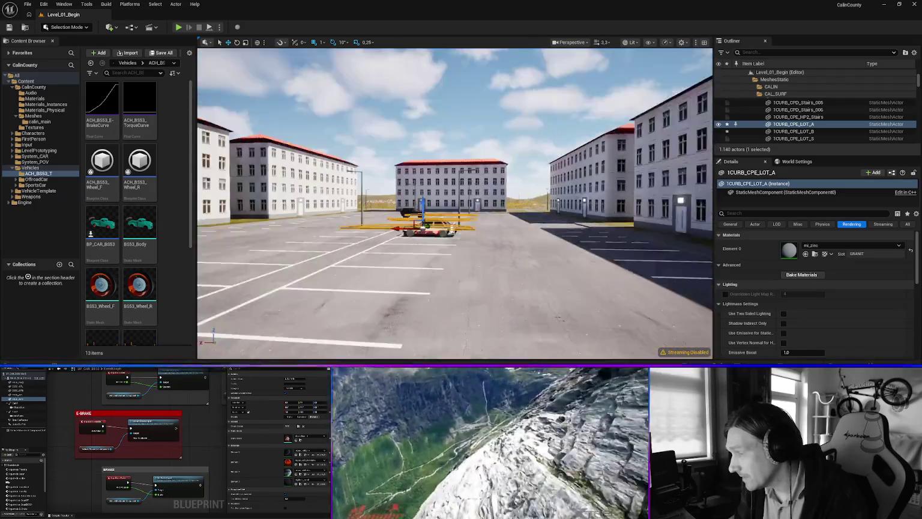
key("w")
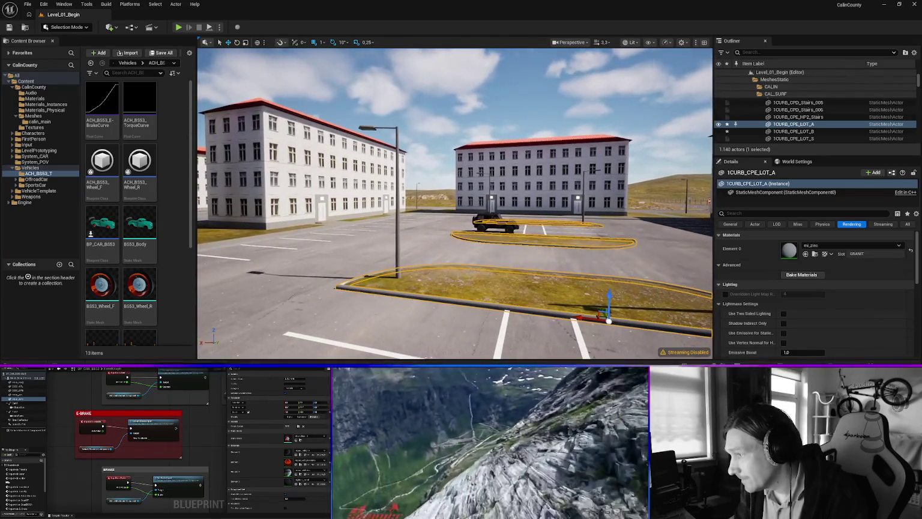
key("w")
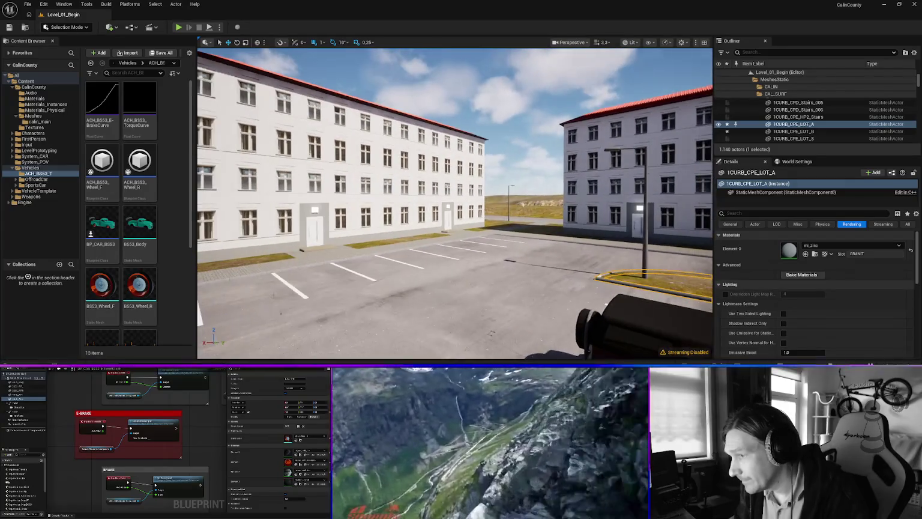
key("w")
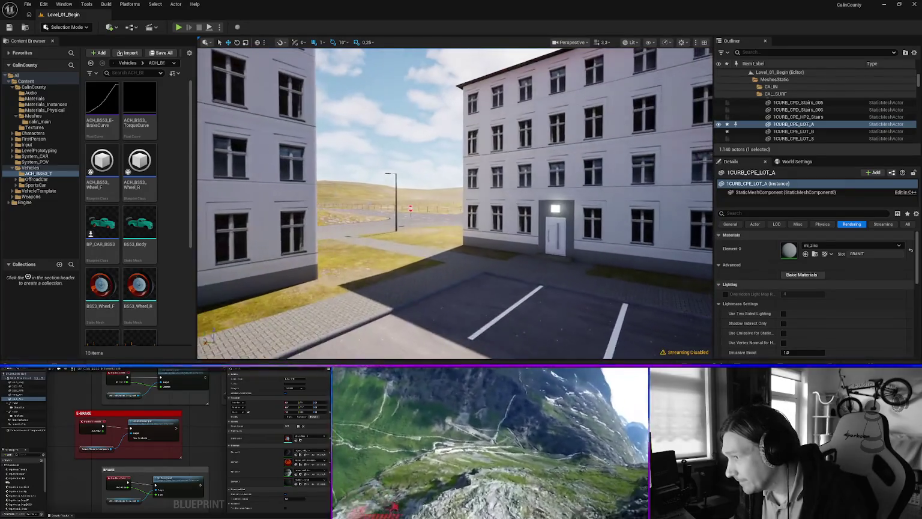
key("w")
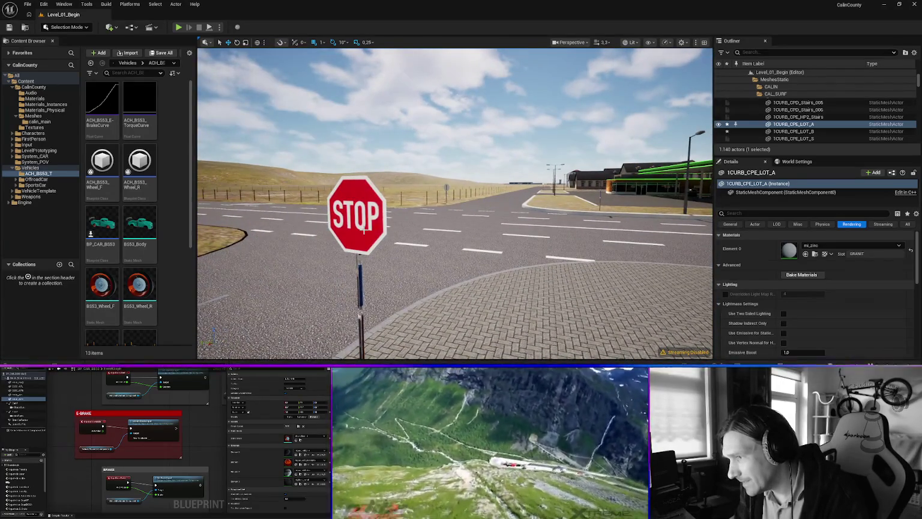
- Assign mi_zinc to Element 0 of stop sign SIGN_STOP_Lake_SW and the diamond roadside sign
left_click(362, 231)
left_click(825, 245)
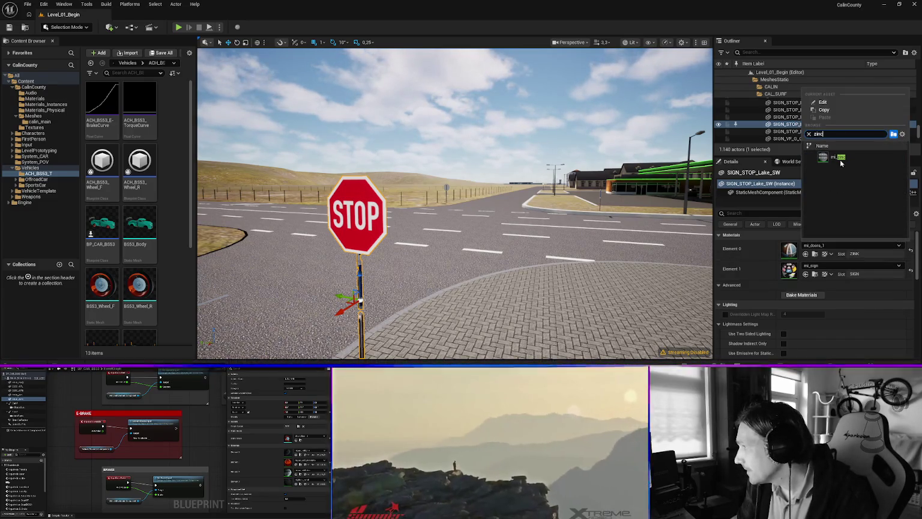
left_click(841, 157)
left_click_drag(457, 243, 507, 201)
left_click(507, 201)
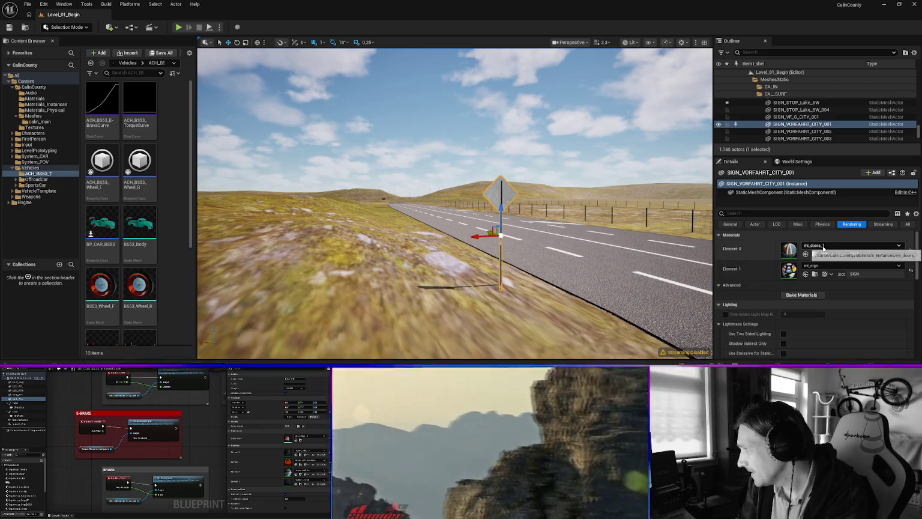
left_click(825, 246)
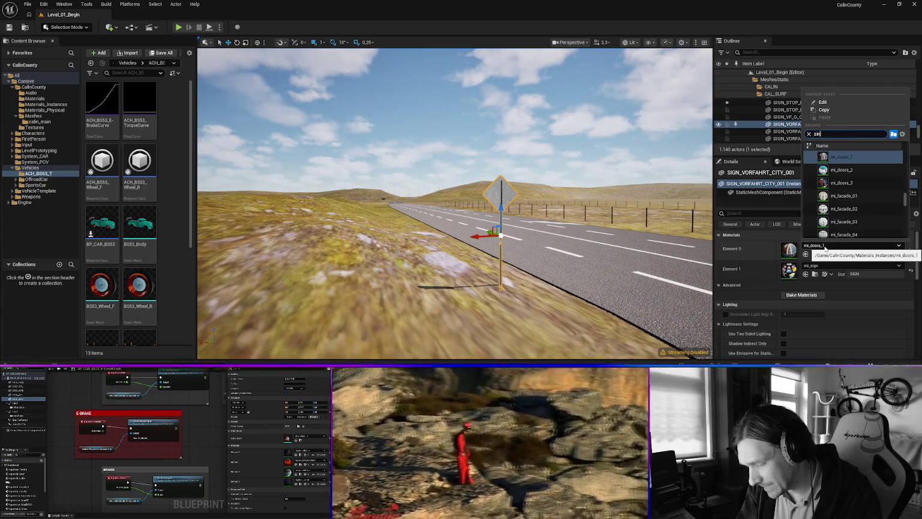
left_click(834, 157)
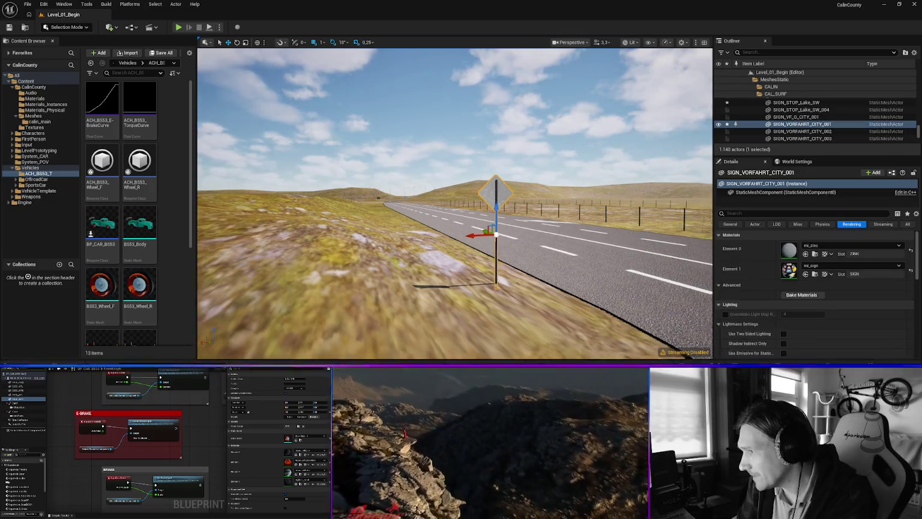
key("w")
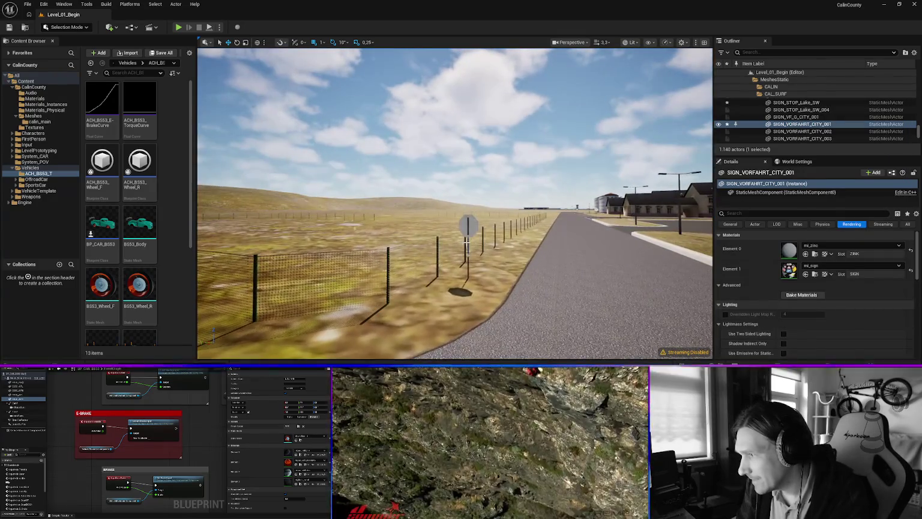
- Give SIGN_STOP_Lake_SE and SIGN_VORFAHRT_CITY_004 mi_zinc on Element 0
left_click(467, 227)
left_click(832, 246)
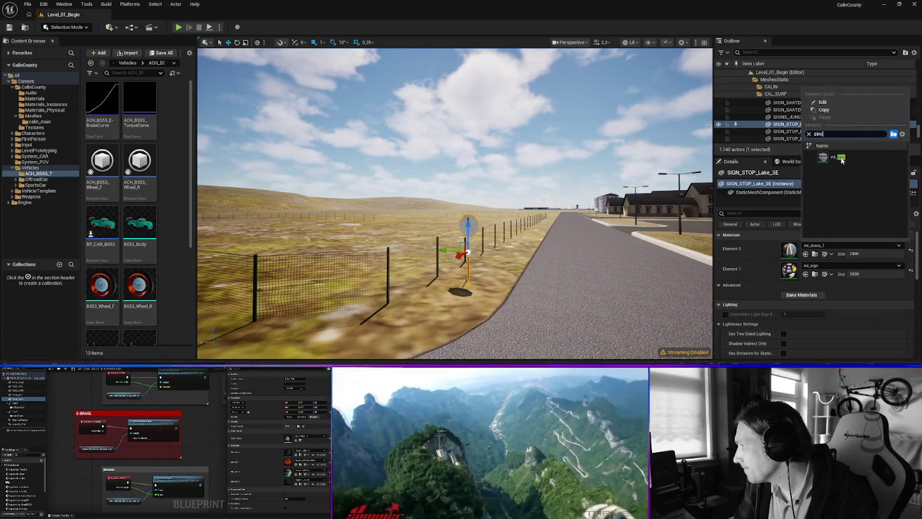
left_click(837, 157)
key("w")
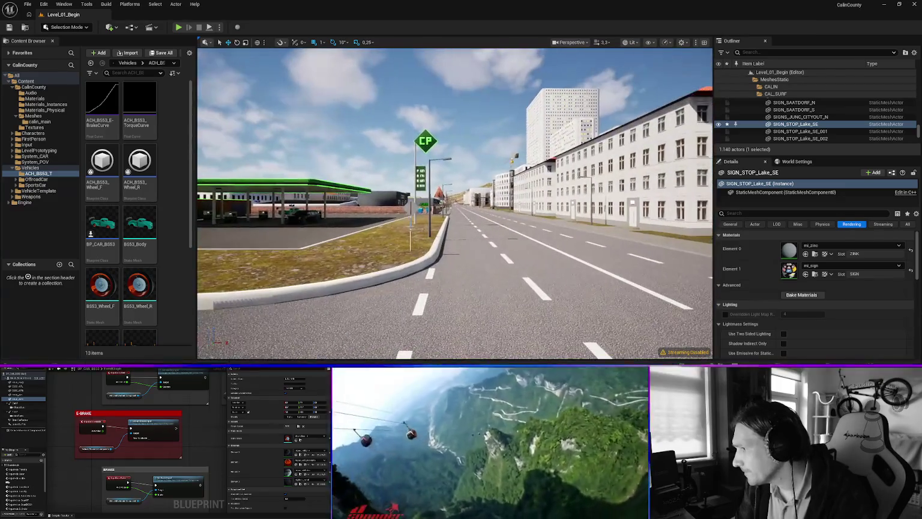
left_click(412, 225)
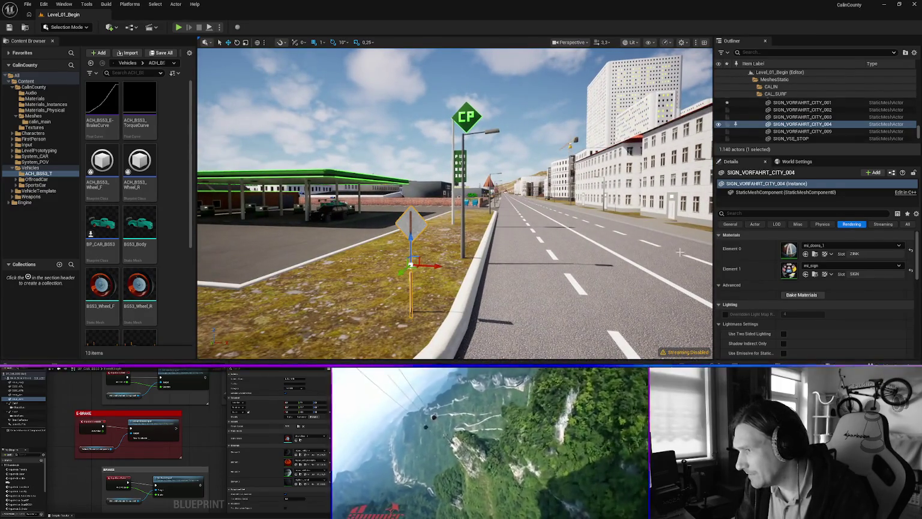
left_click(814, 246)
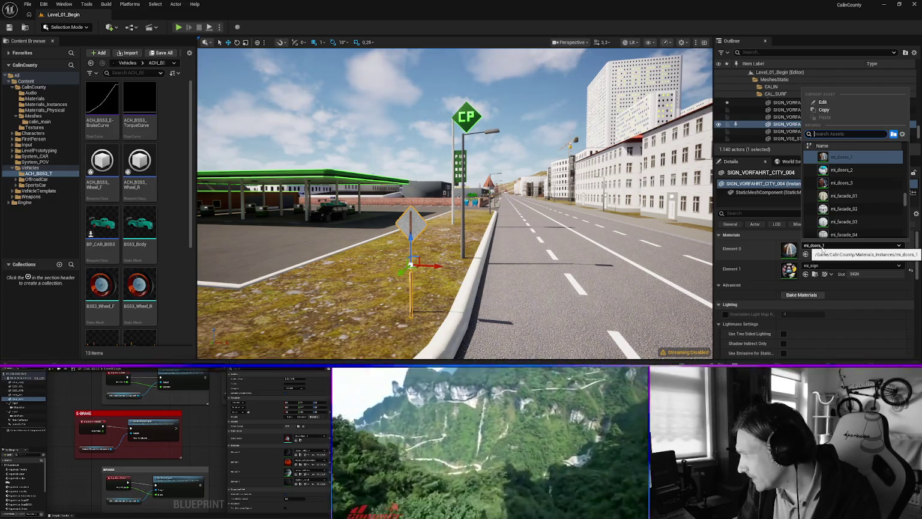
left_click(820, 247)
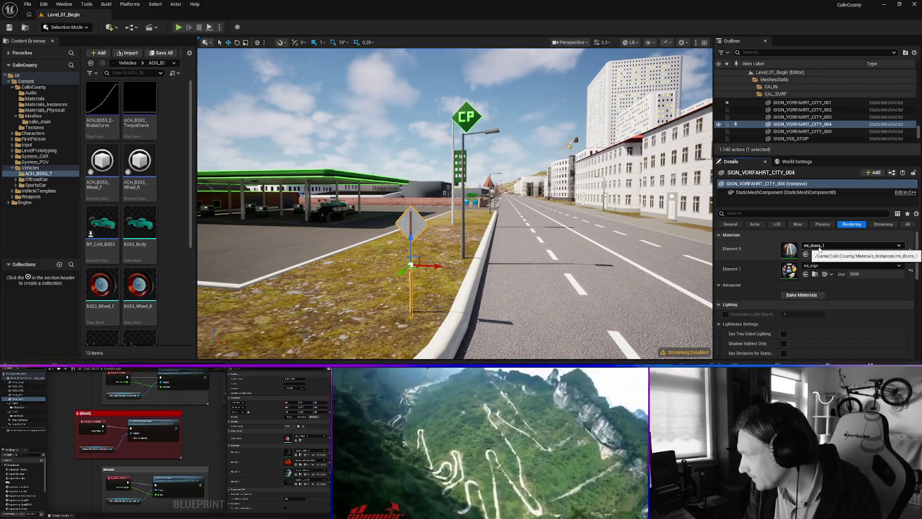
left_click(819, 247)
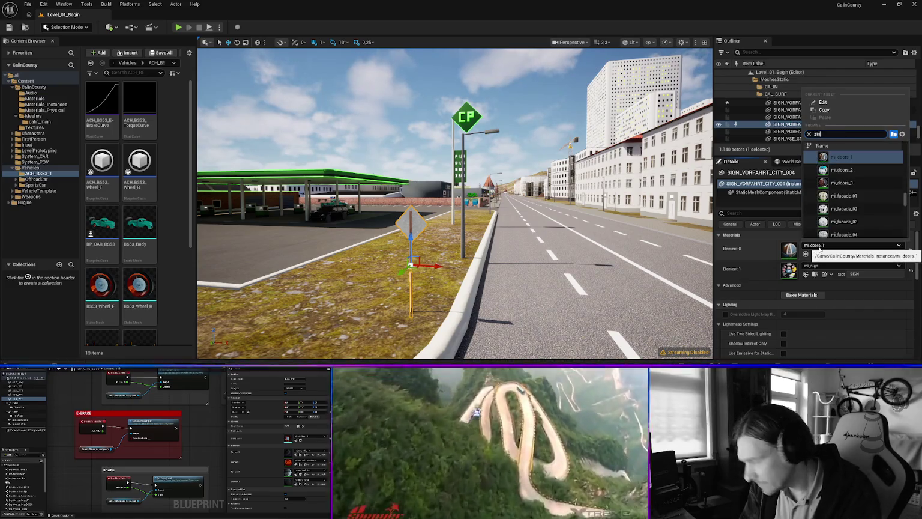
left_click(840, 156)
mouse_move(454, 204)
left_mouse_down()
mouse_move(354, 204)
mouse_move(342, 132)
mouse_move(324, 132)
left_mouse_up()
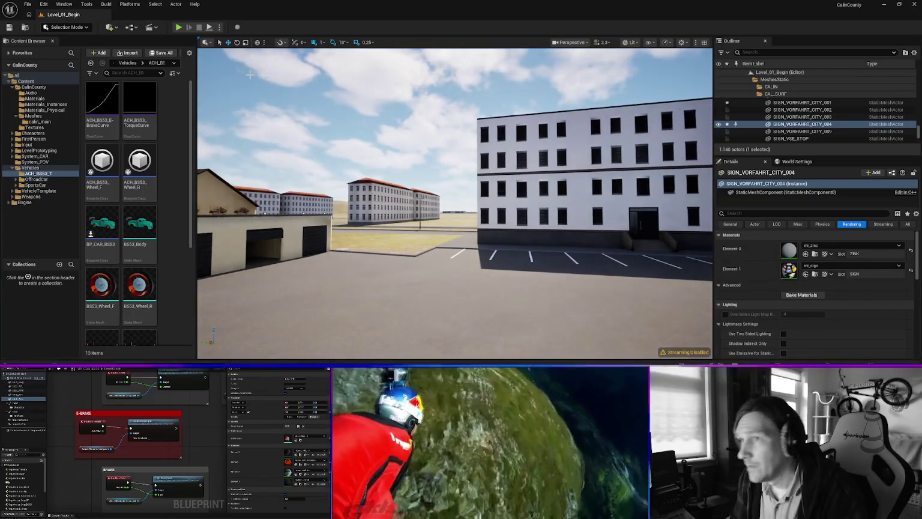
- Save the modified level actors and start Play in Editor
key("ctrl+shift+s")
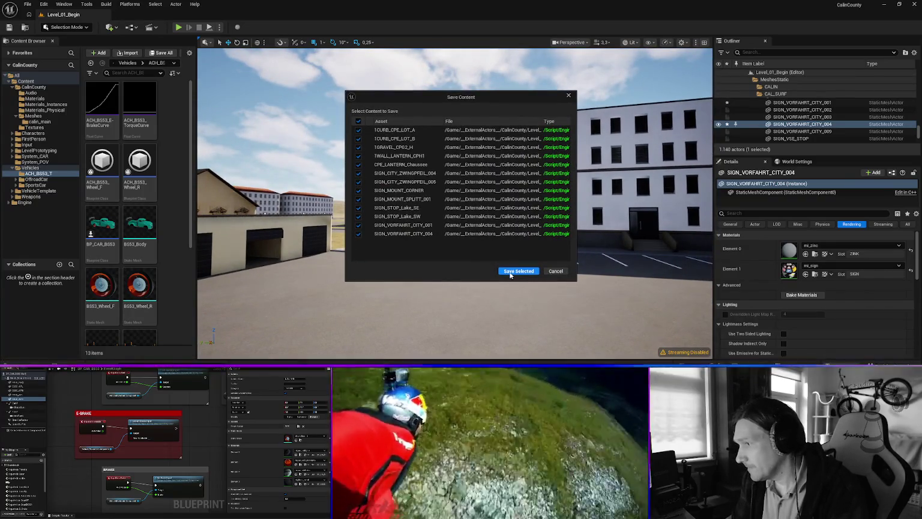
left_click(514, 269)
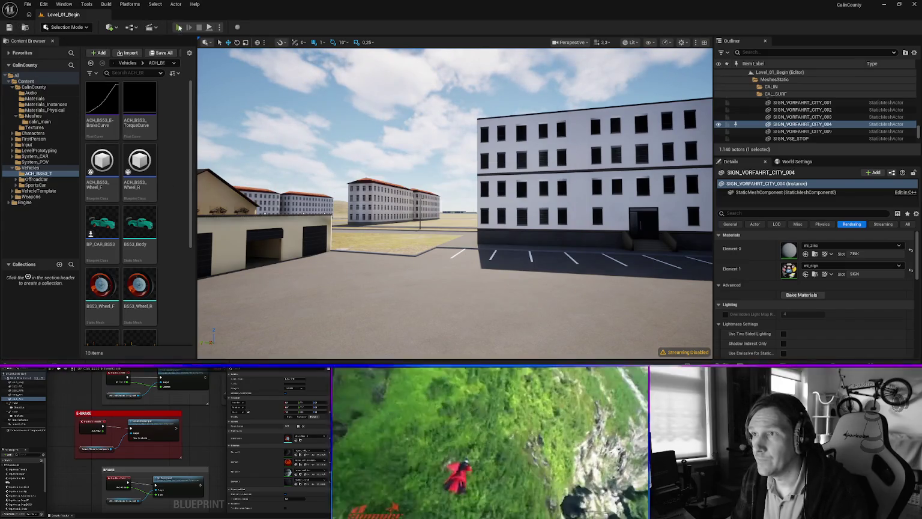
left_click(179, 27)
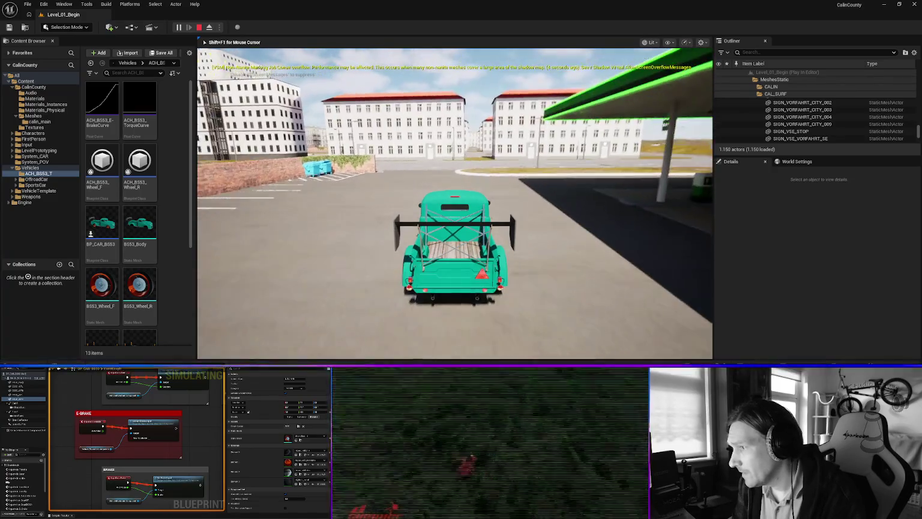
- Drive the teal truck off the lot, turn left and line it up in the lane
key("w")
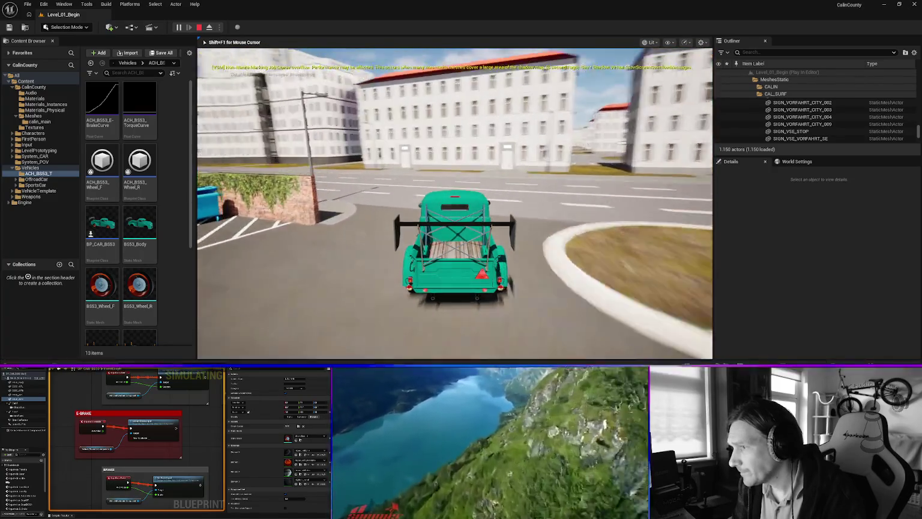
key("a")
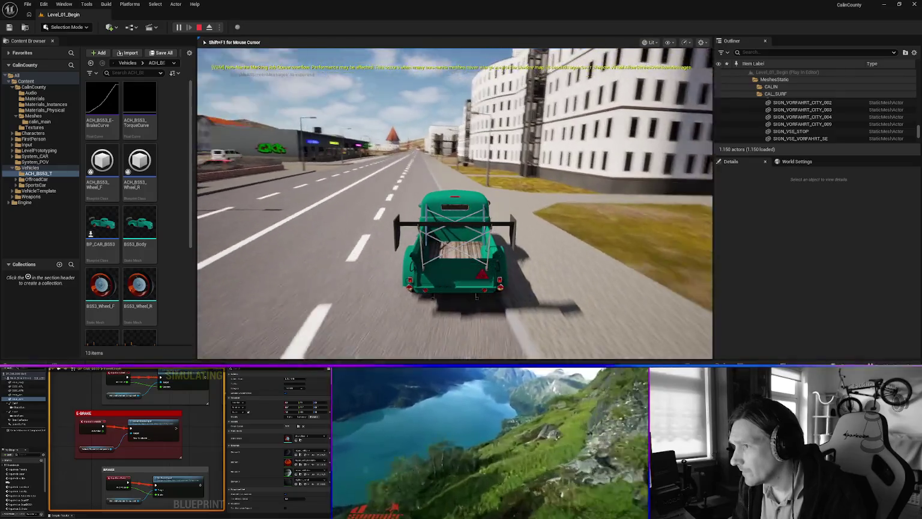
key("d")
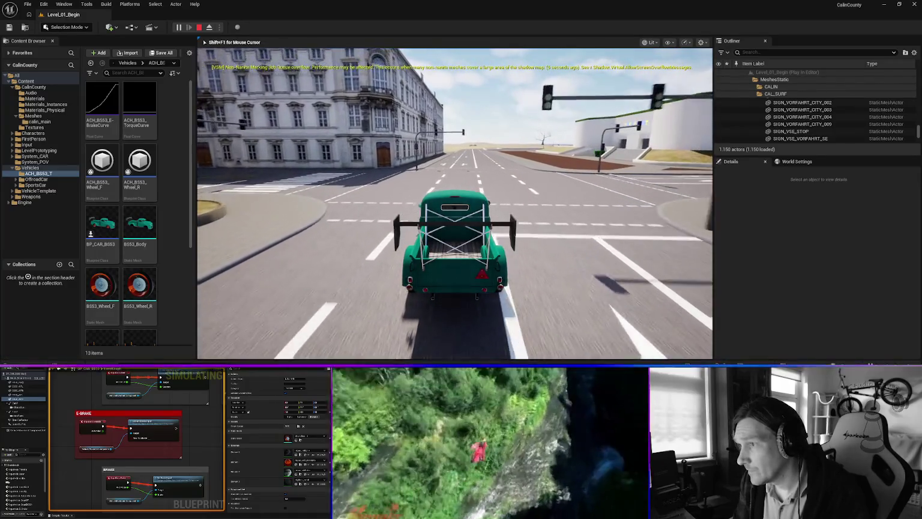
- Turn left at the intersection, drive straight down the street, then stop play mode
key("a")
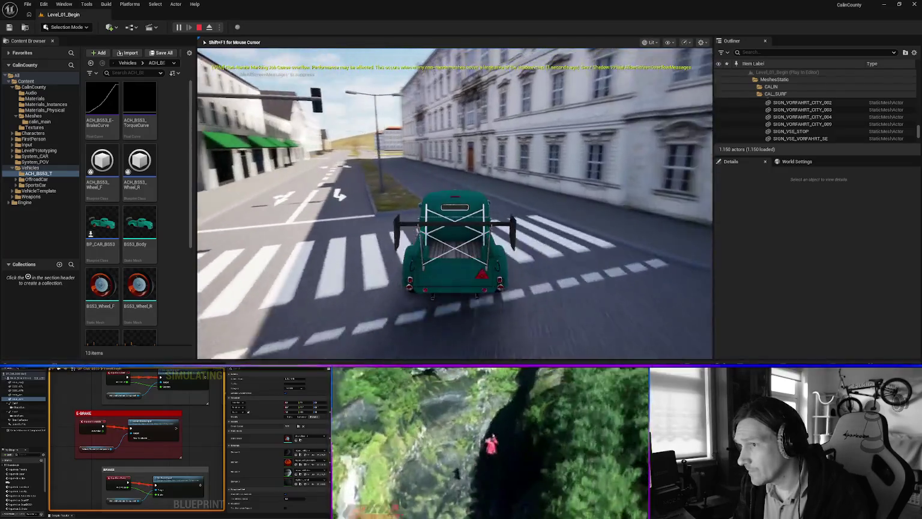
key("w")
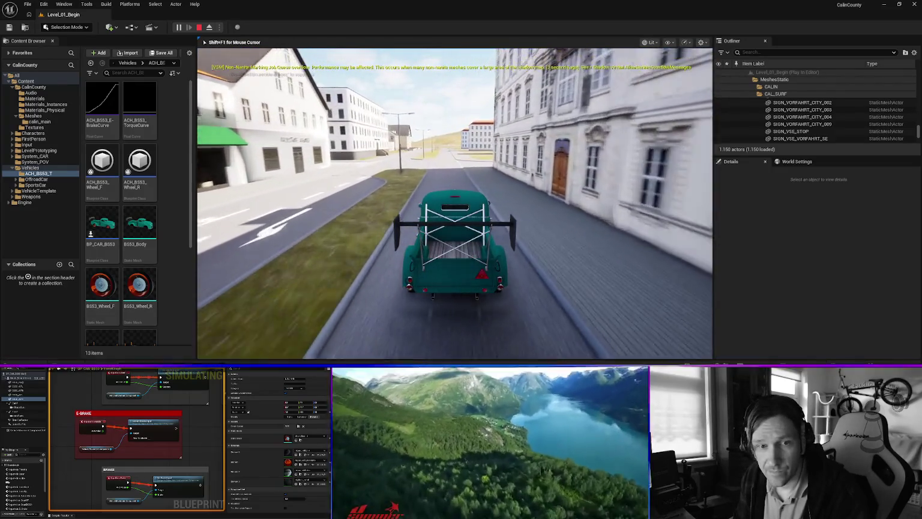
key("w")
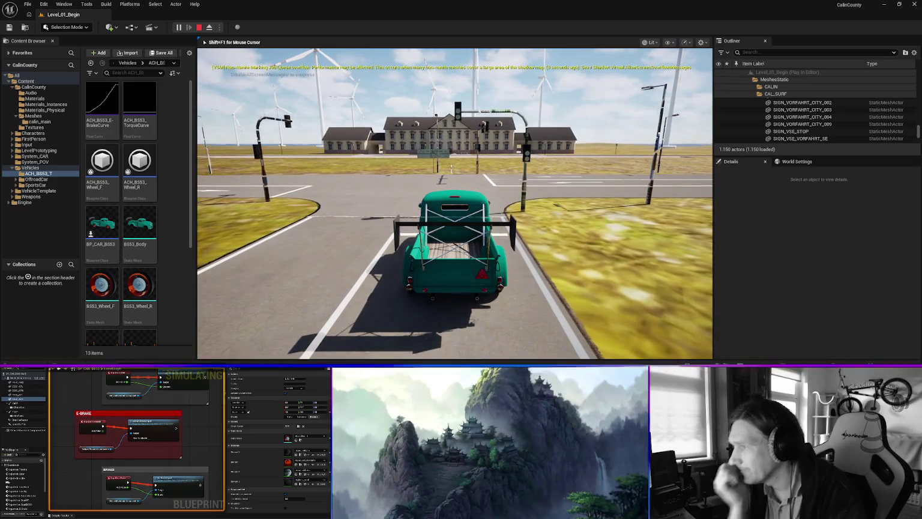
key("Escape")
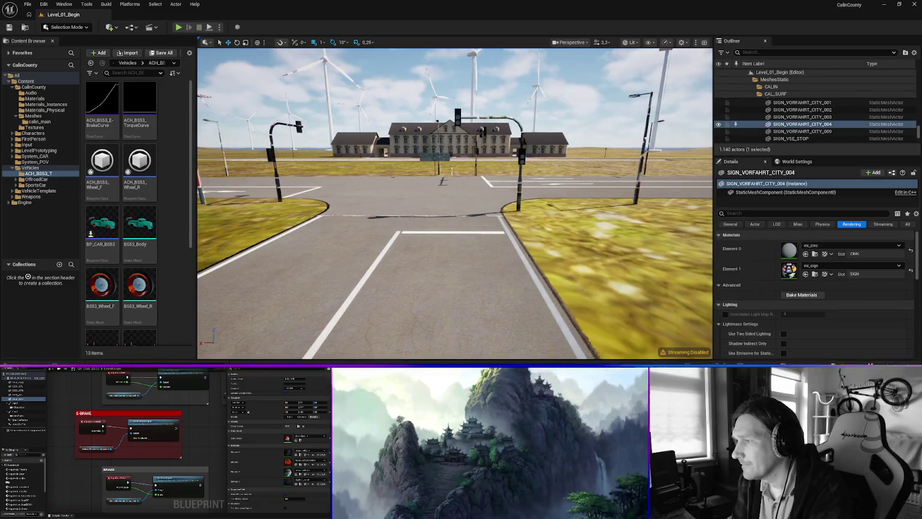
- Apply mi_tar_seam to the curb strip along the road
mouse_move(455, 204)
left_mouse_down()
mouse_move(437, 168)
mouse_move(429, 297)
left_mouse_up()
left_click(424, 296)
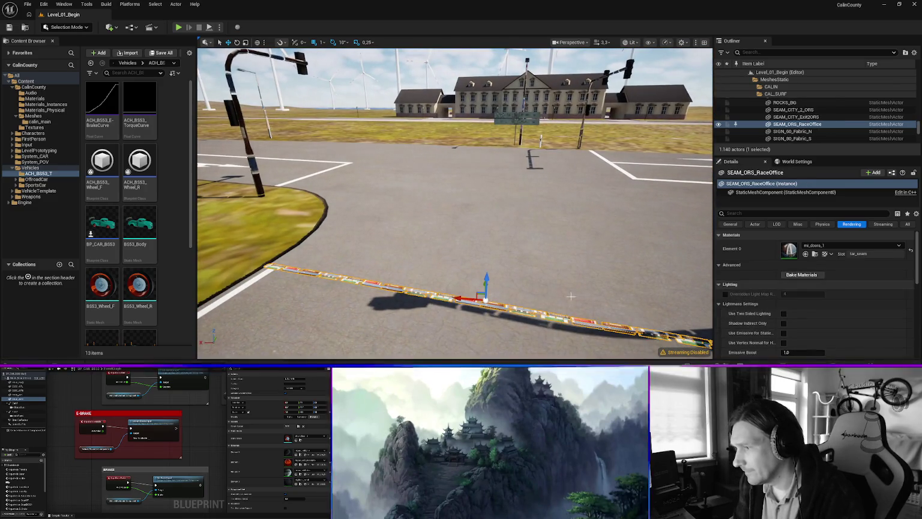
left_click(823, 246)
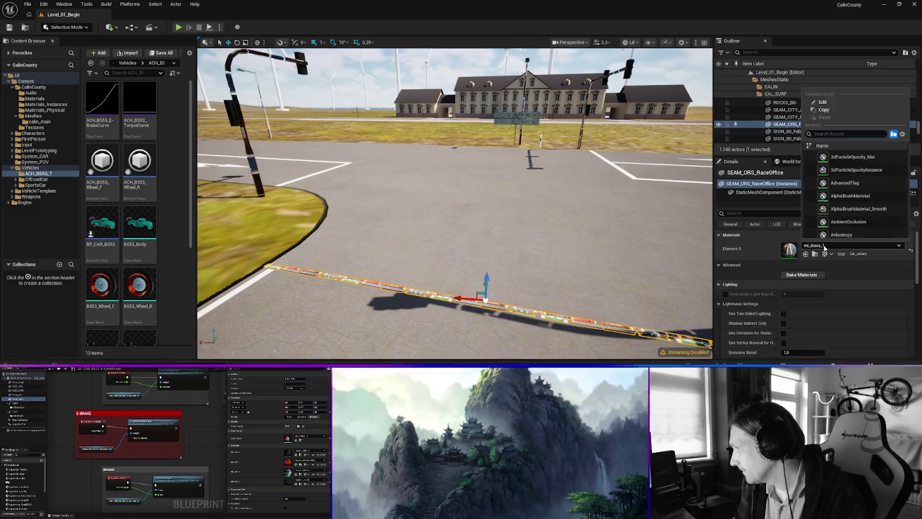
type("seam")
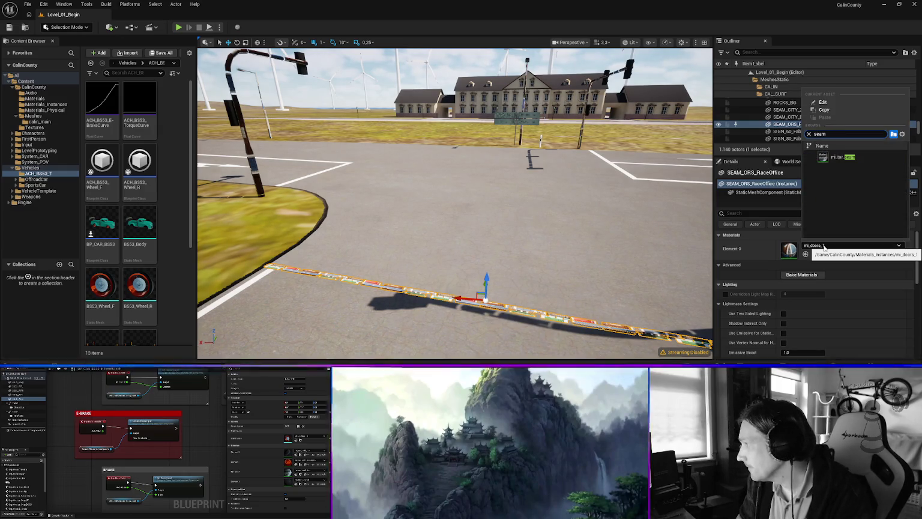
key("Return")
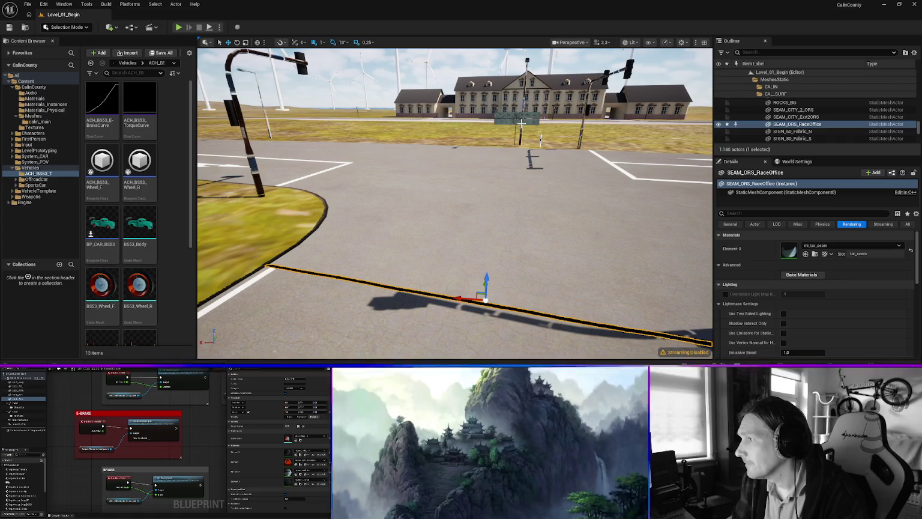
- Assign mi_zinc to traffic light AMPEL_ORN and lantern pole 1WALL_LANTERN_OR_N
left_click(517, 118)
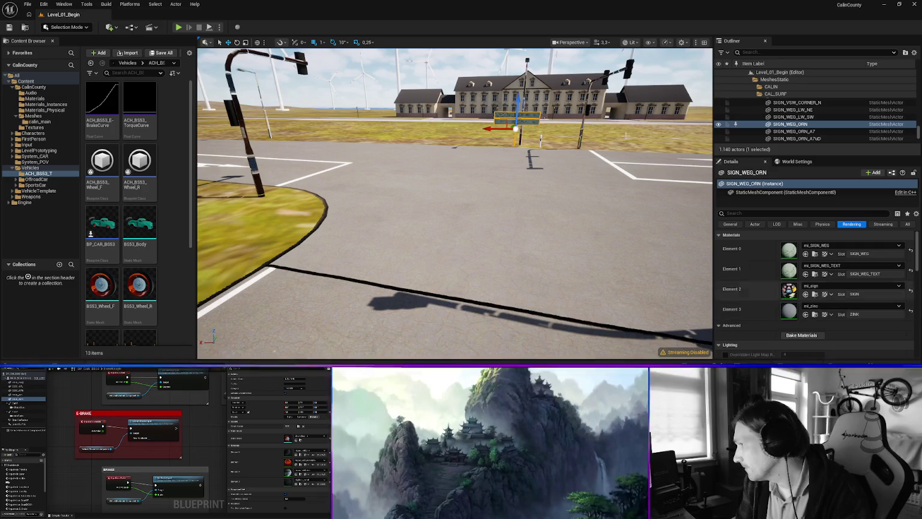
left_click(582, 125)
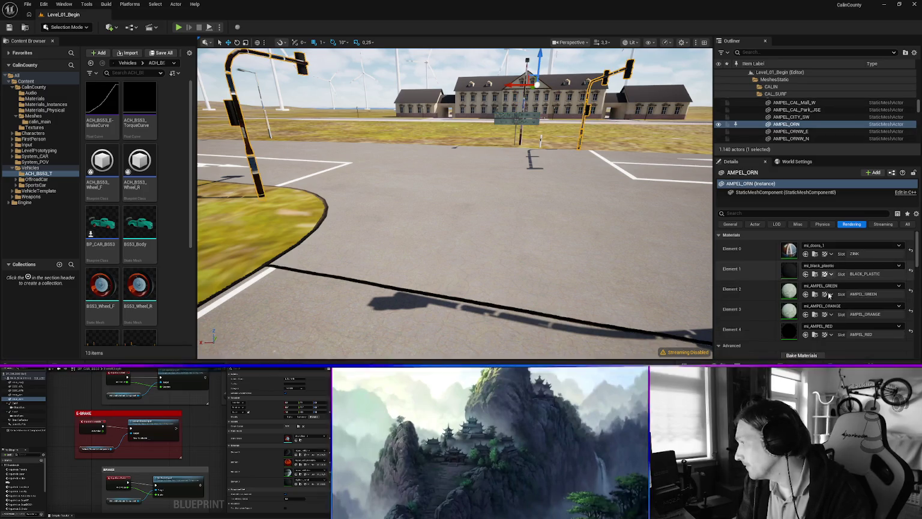
left_click(825, 245)
type("zinc")
left_click(840, 157)
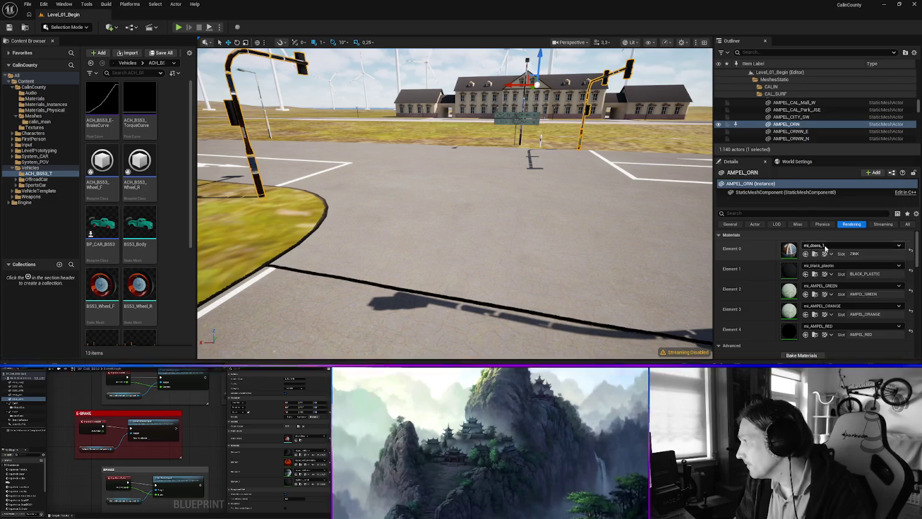
left_click(523, 108)
left_click(834, 245)
type("zinc")
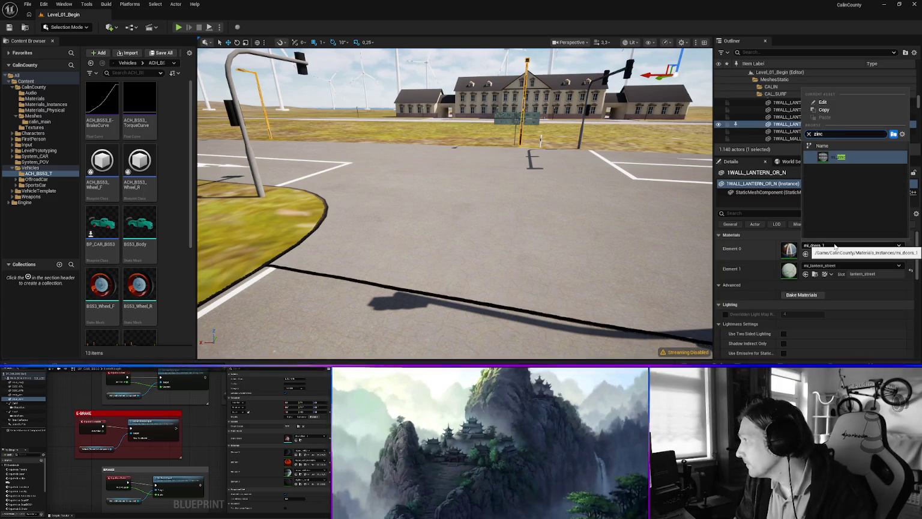
key("Return")
- Give RACE_LANTERN's second material element mi_house_number
mouse_move(456, 204)
left_mouse_down()
mouse_move(540, 192)
mouse_move(430, 200)
mouse_move(492, 199)
mouse_move(467, 180)
left_mouse_up()
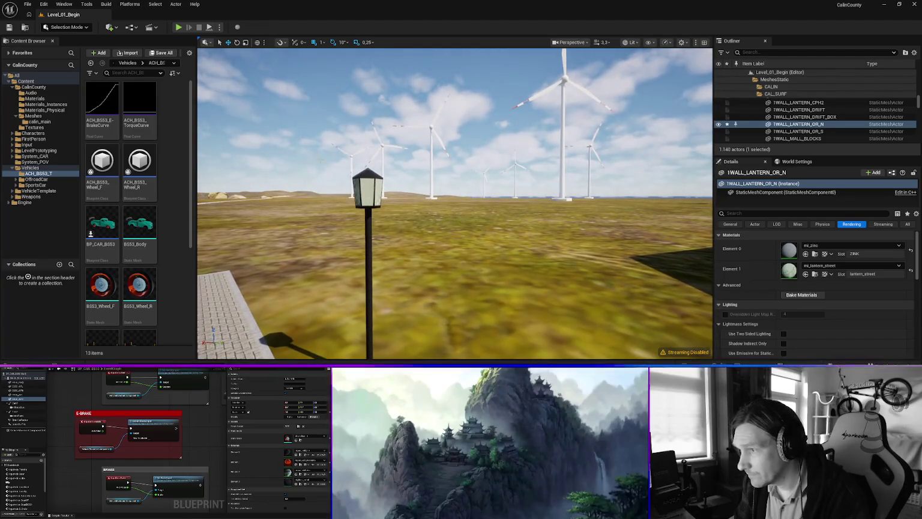
left_click(367, 198)
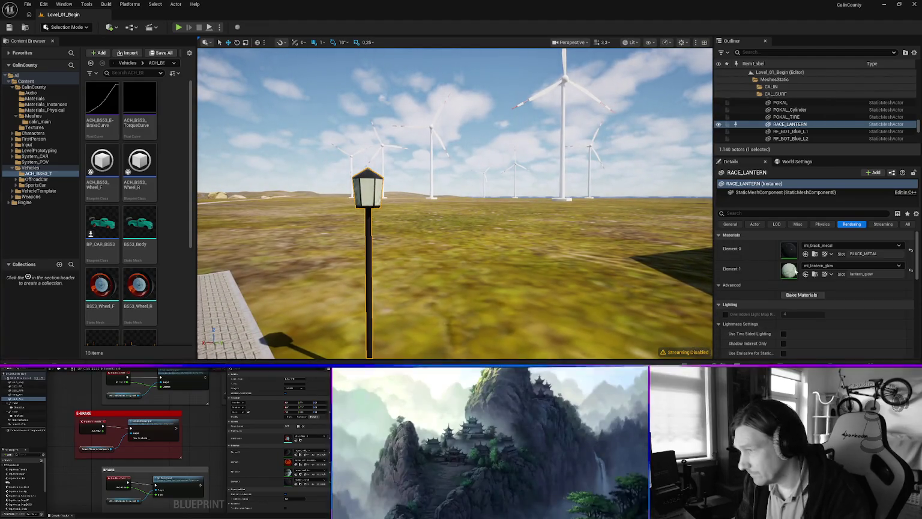
left_click(827, 266)
type("number")
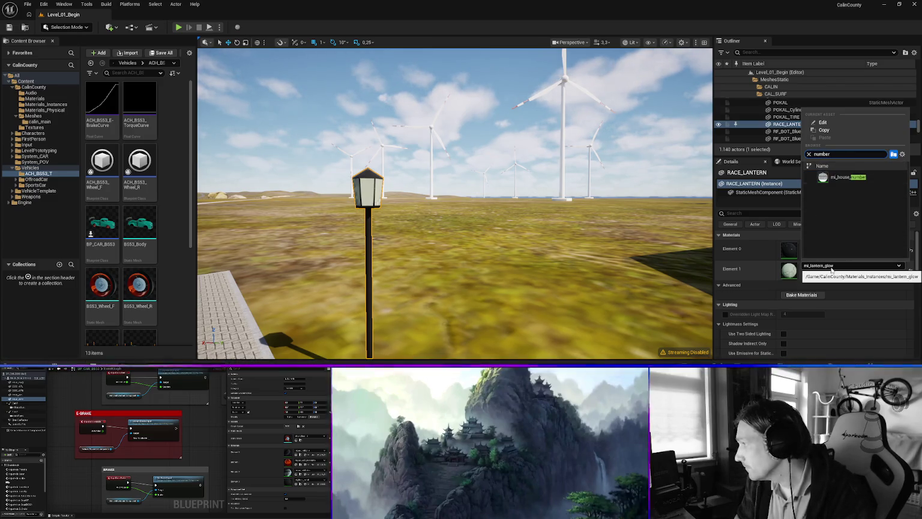
left_click(846, 177)
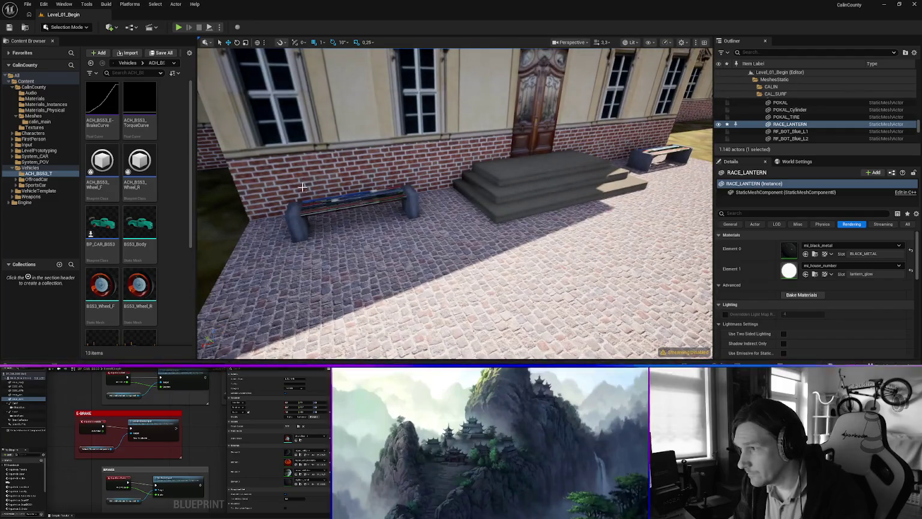
- Apply mi_parket to the race benches' first element
left_click(355, 201)
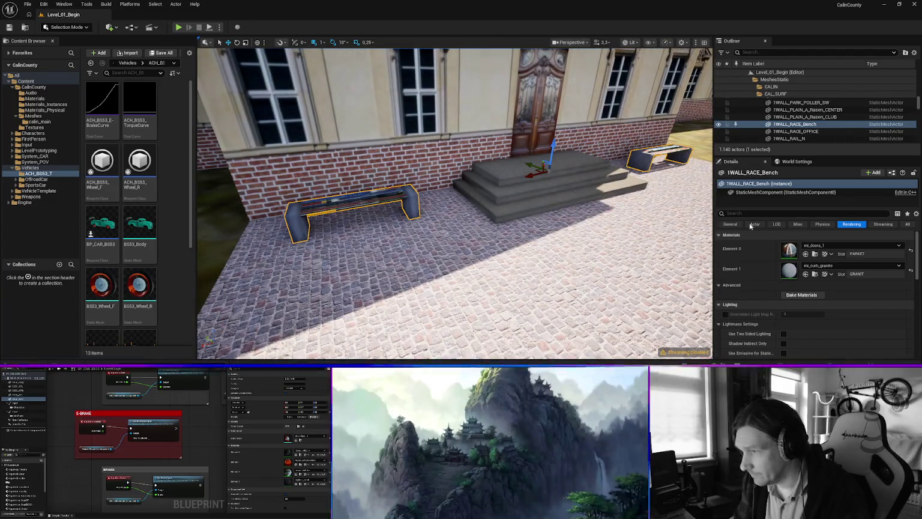
left_click(827, 246)
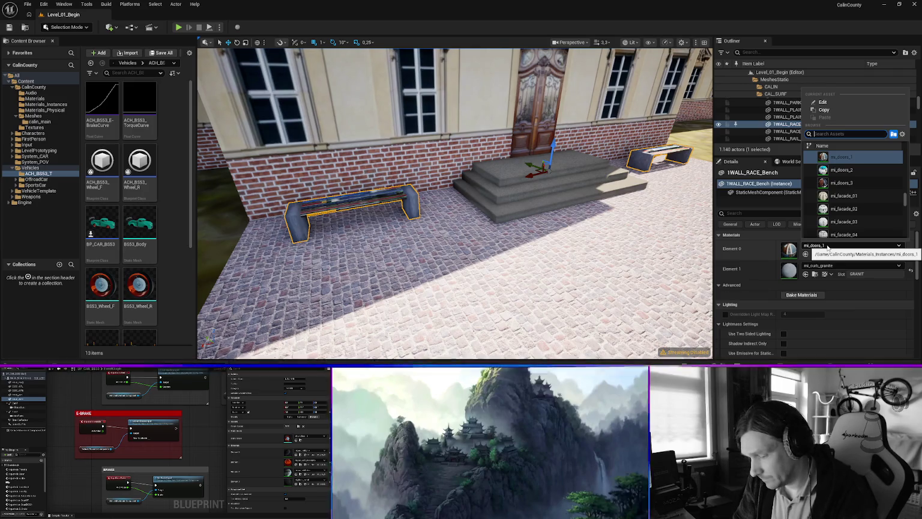
type("parke")
key("Return")
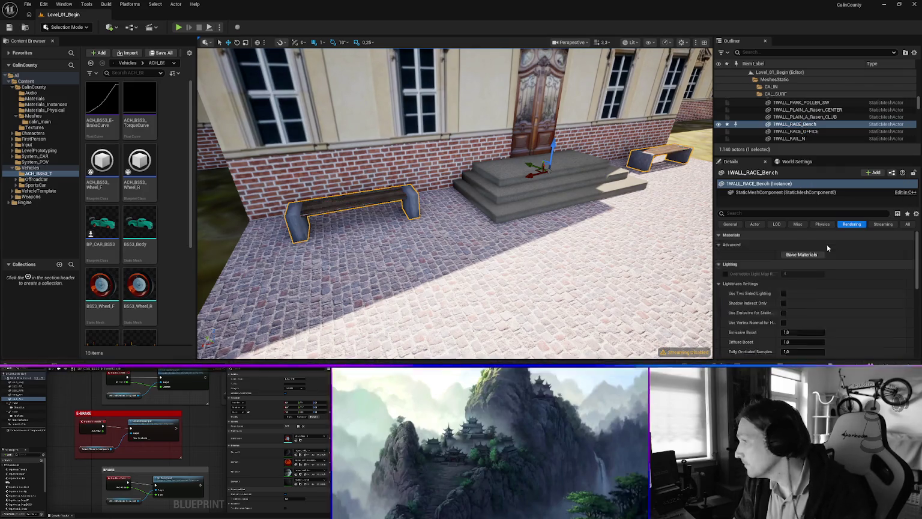
key("d")
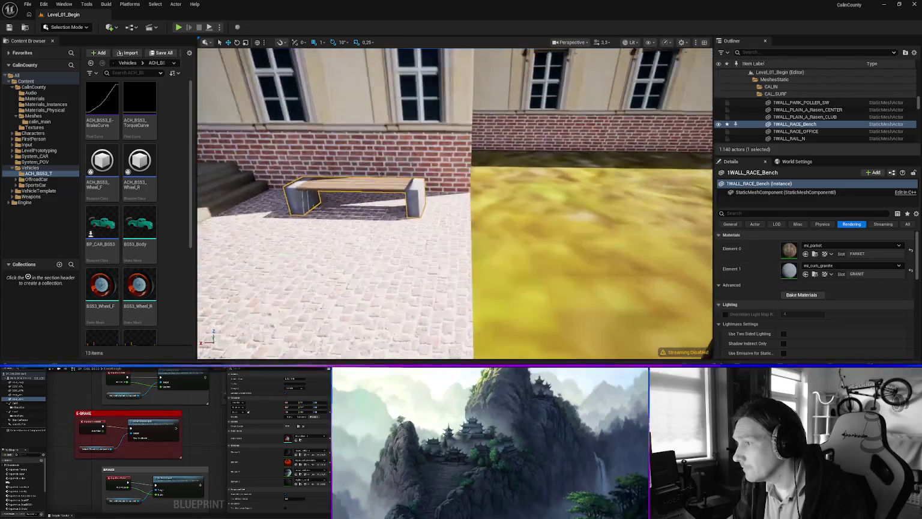
key("s")
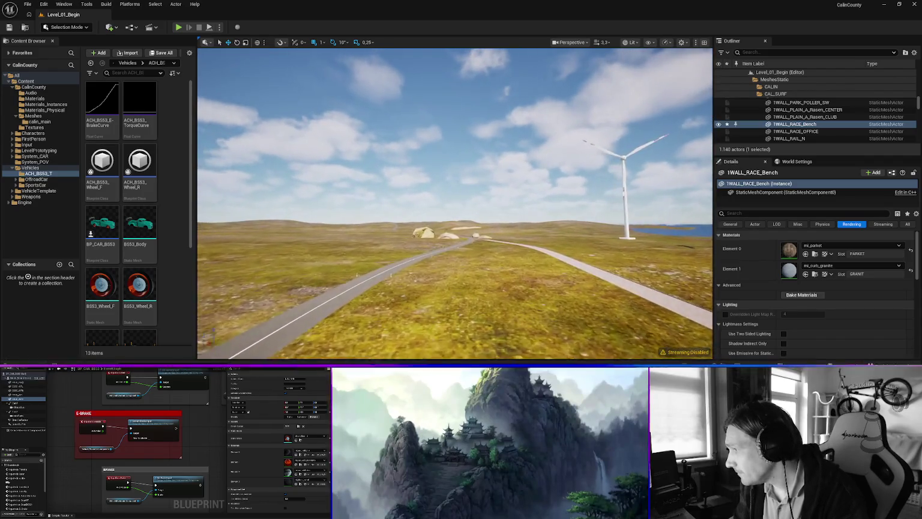
- Set the stop sign post SIGN_ORN_W_STOP's Element 0 material to mi_zinc
scroll(455, 203, "up", 2)
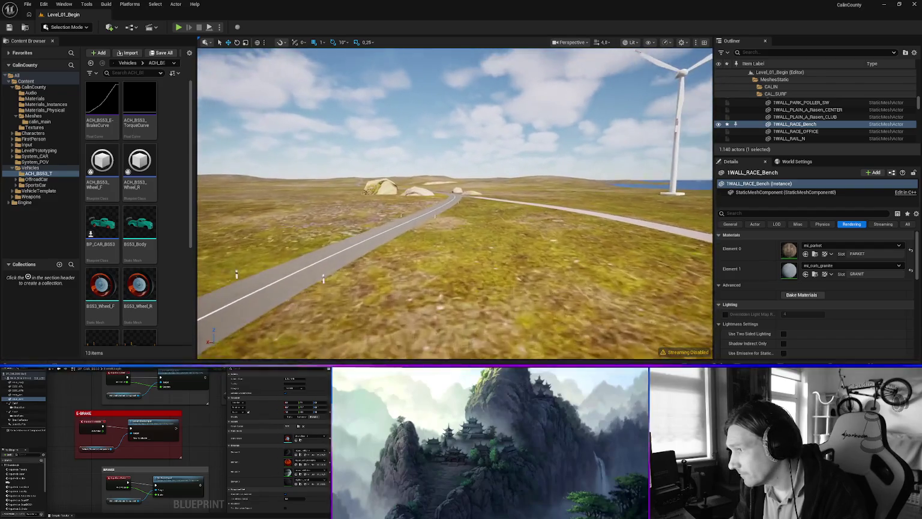
key("w")
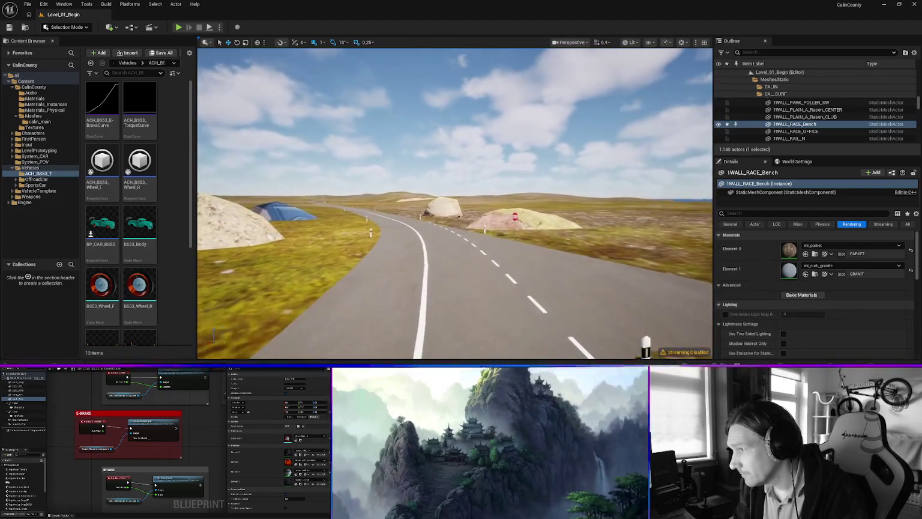
key("w")
left_click(502, 240)
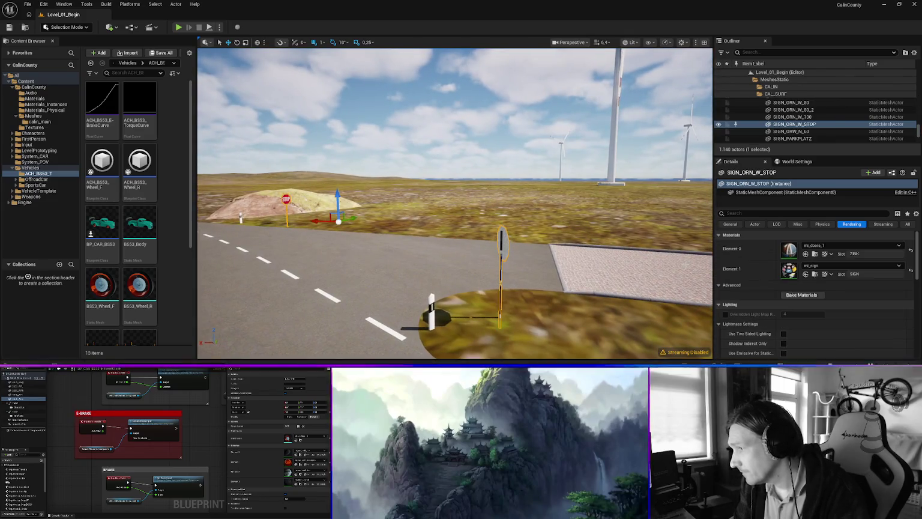
left_click(828, 246)
type("zinc")
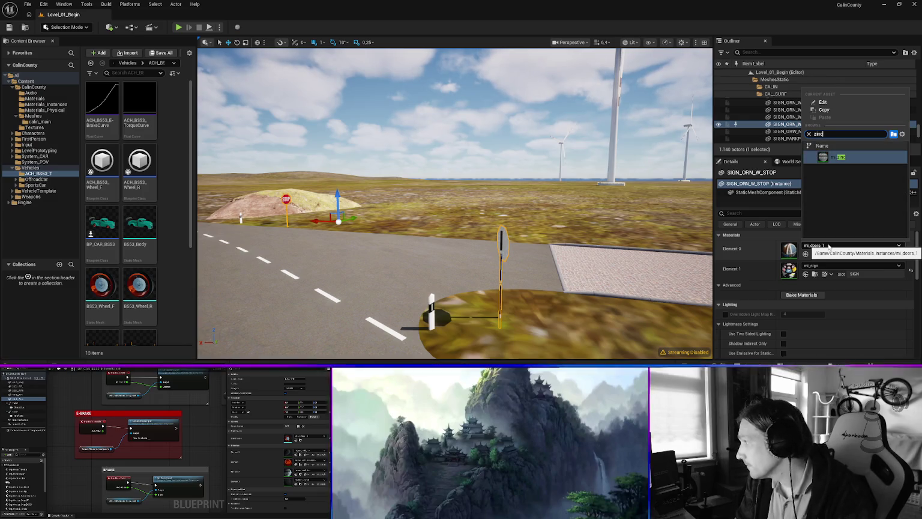
left_click(841, 156)
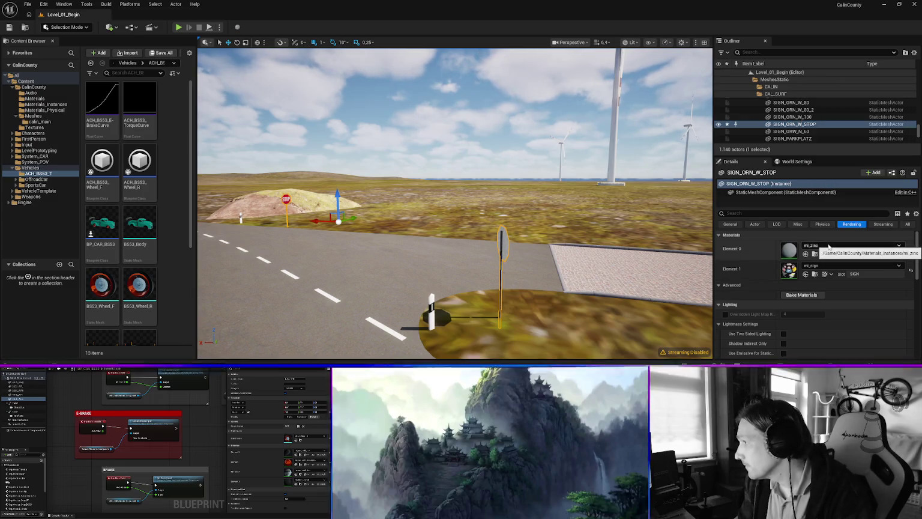
- Give the blue-textured roadside rock 1WALL_M_ROCK_025 the mi_terrain_mount material instead of mi_doors_1
key("w")
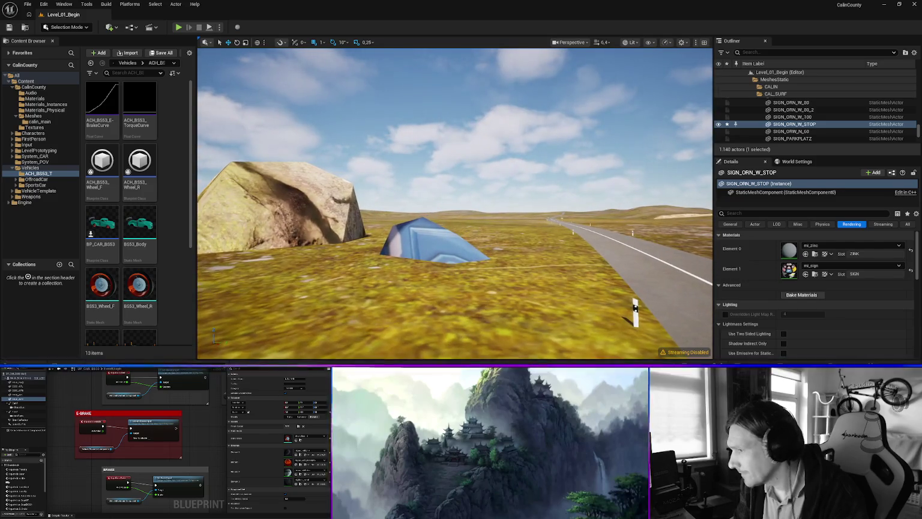
left_click(424, 240)
left_click(819, 245)
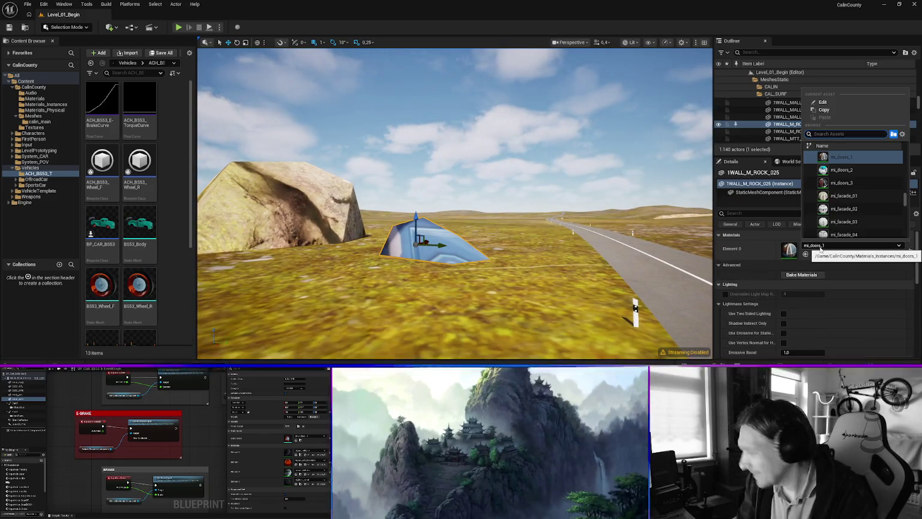
type("mount")
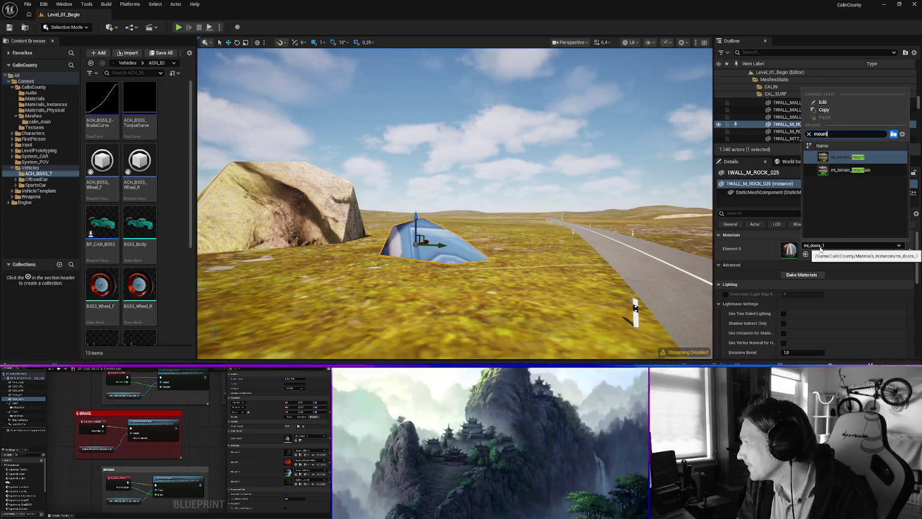
key("Return")
- Fly along the road and set the 80 sign post's first material to mi_zinc
key("s")
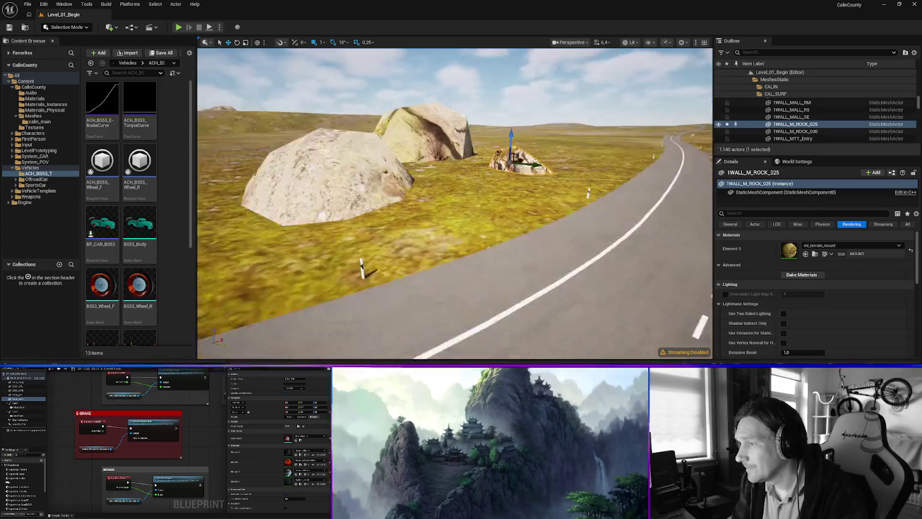
key("w")
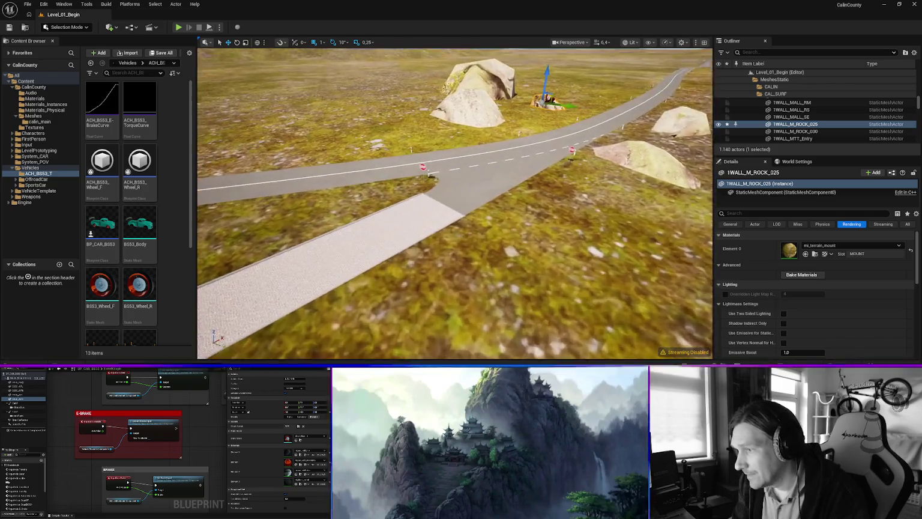
key("w")
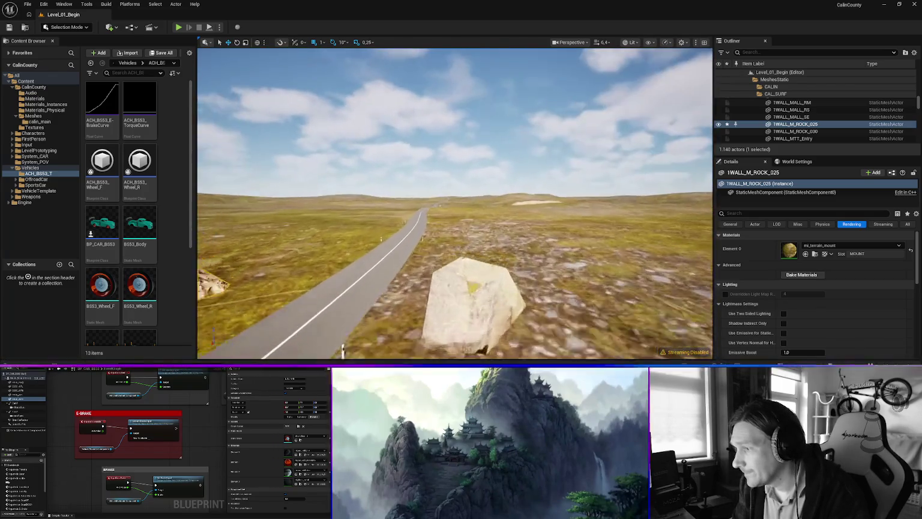
key("w")
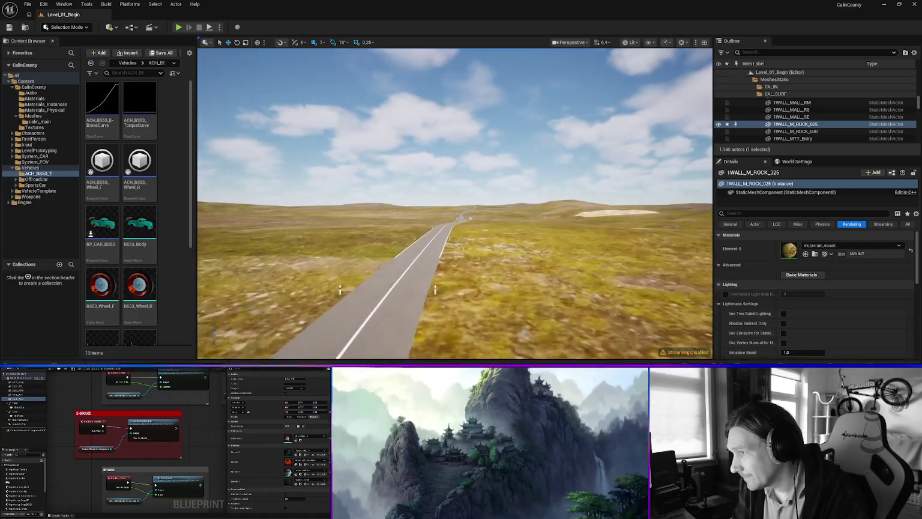
key("w")
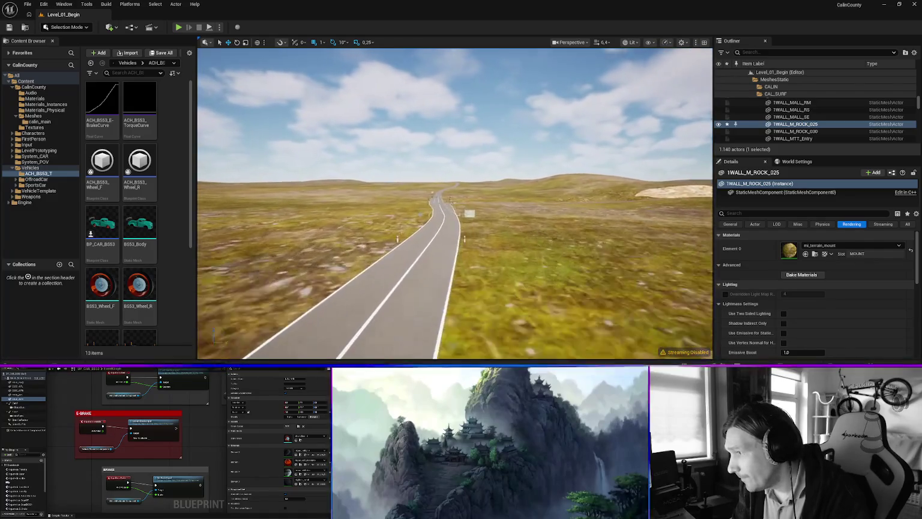
key("w")
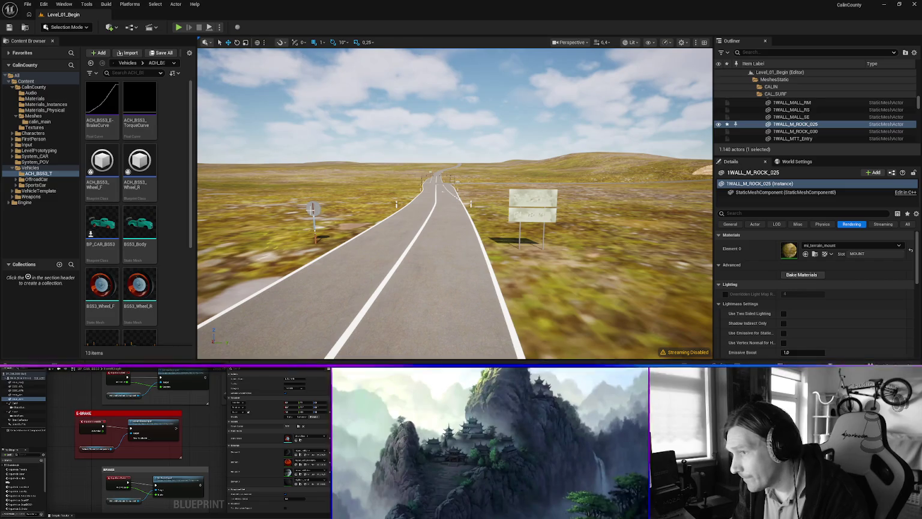
left_click(313, 213)
left_click(820, 246)
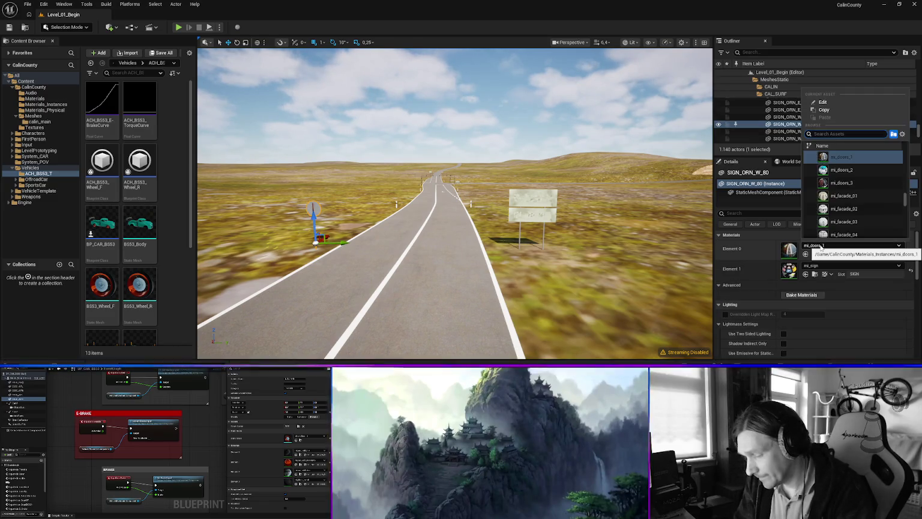
type("snc")
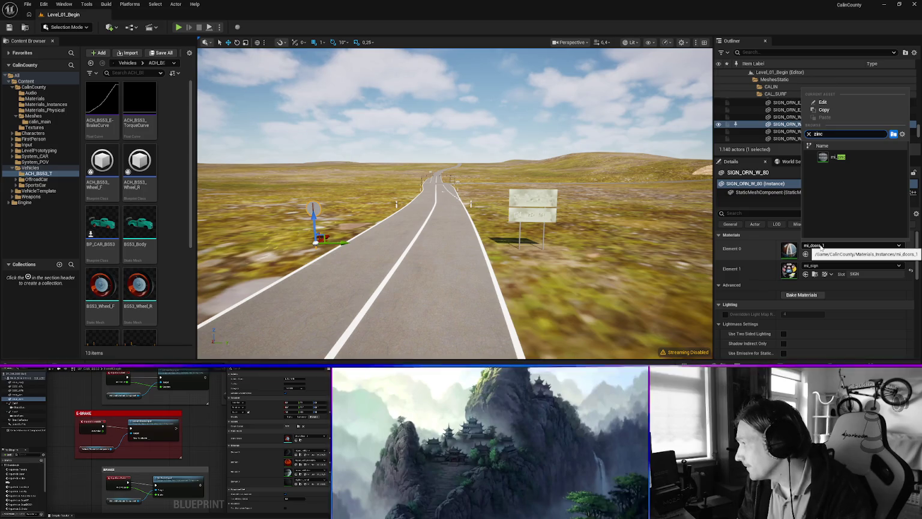
key("Escape")
- Select the roadside signboards while flying into the intersection
left_click(533, 210)
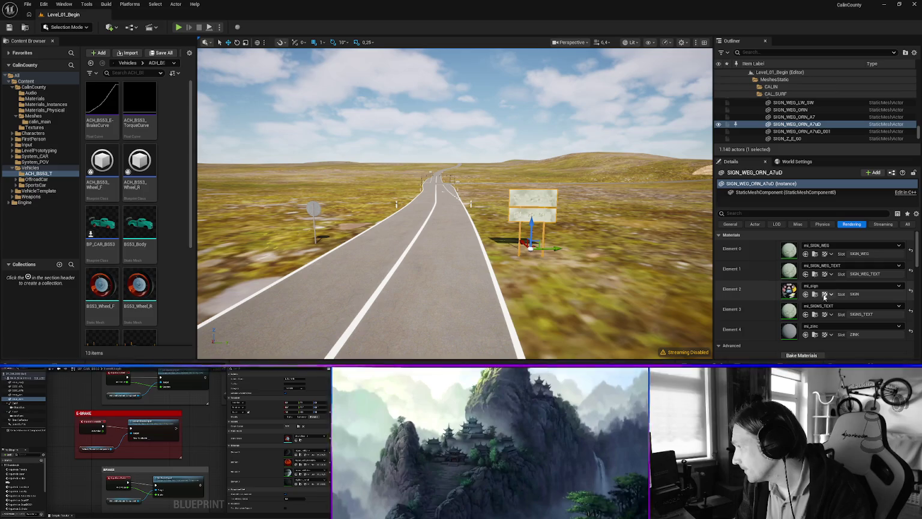
key("Up")
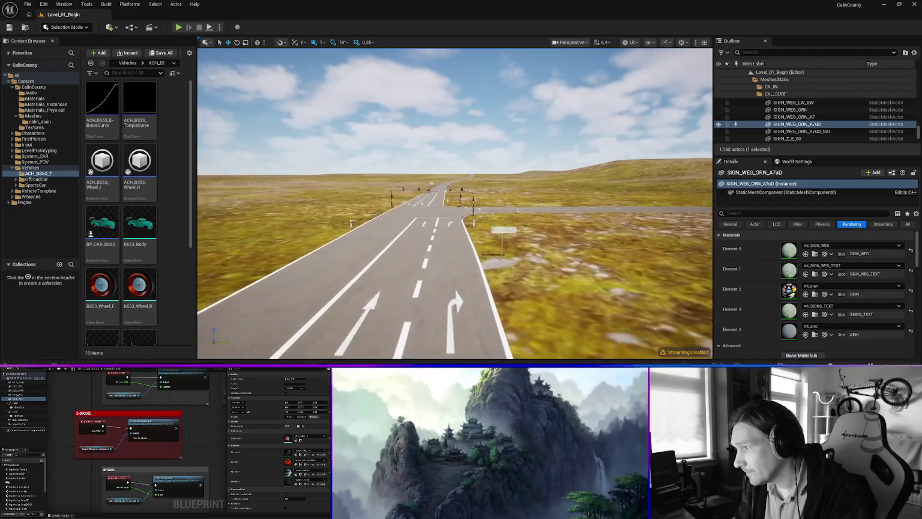
left_click(560, 256)
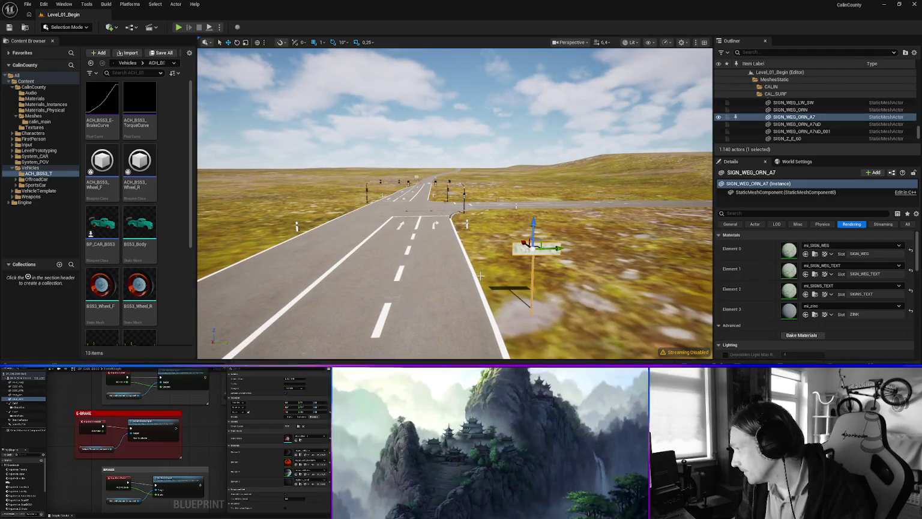
key("Up")
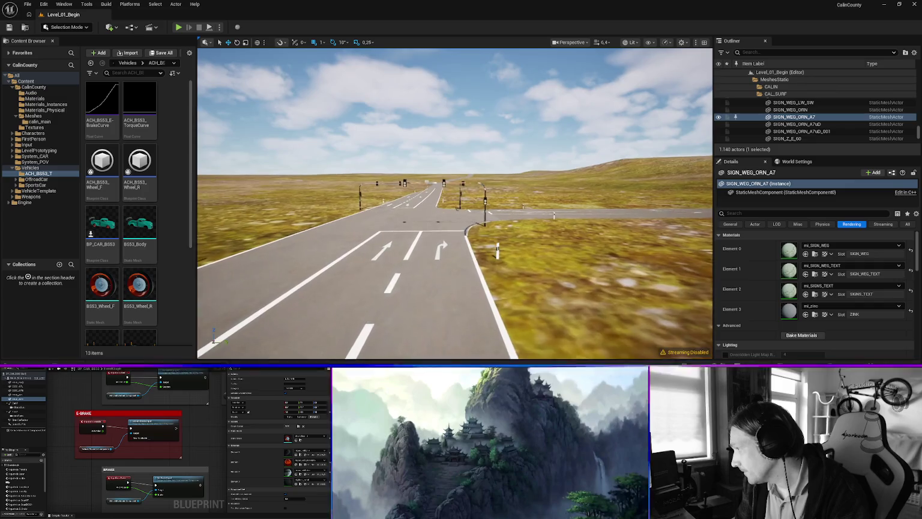
key("Up")
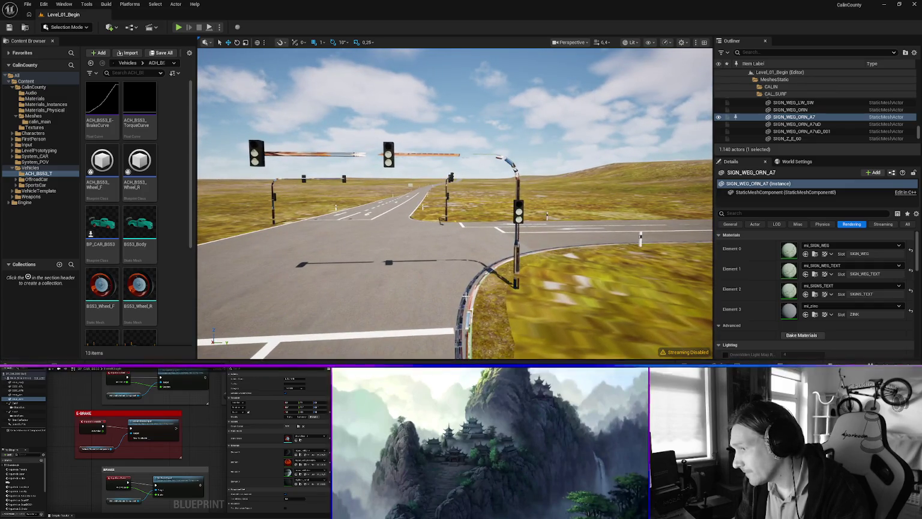
- Apply mi_tar_paint_n to the curb paint line mesh
left_click(479, 302)
left_click(823, 245)
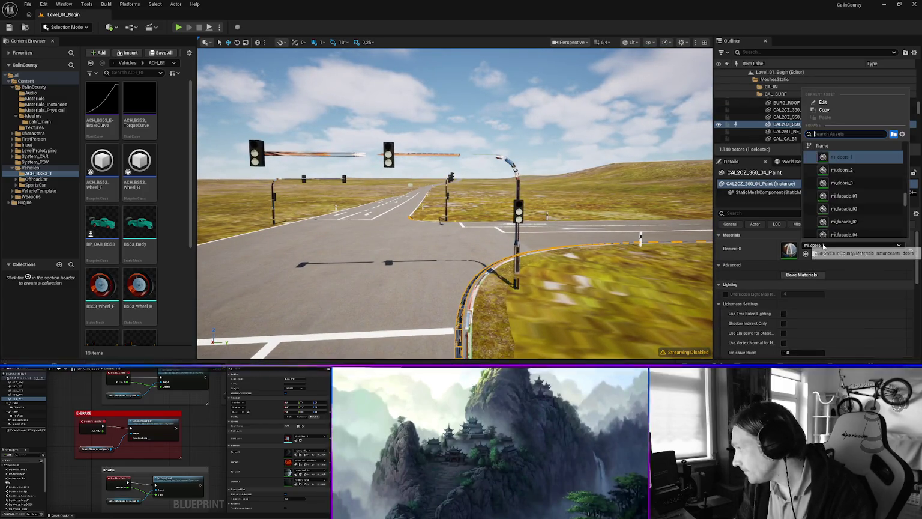
type("t_n")
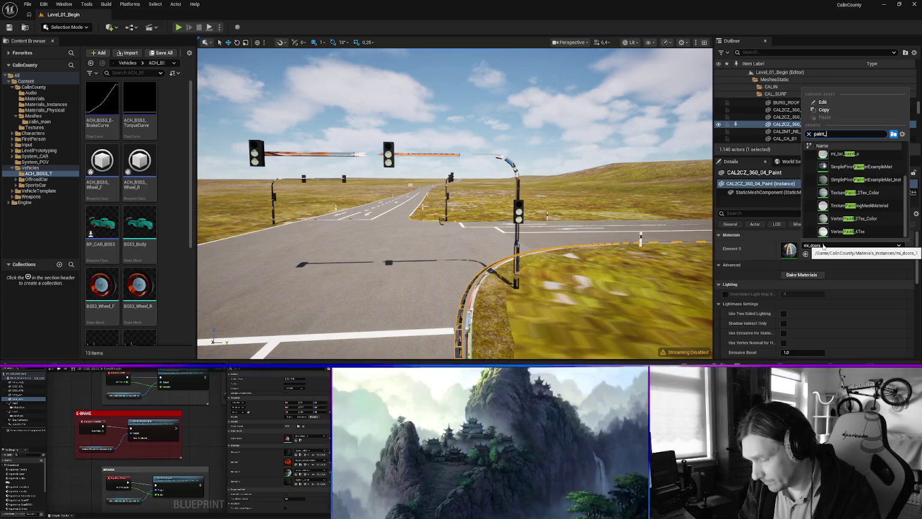
key("Return")
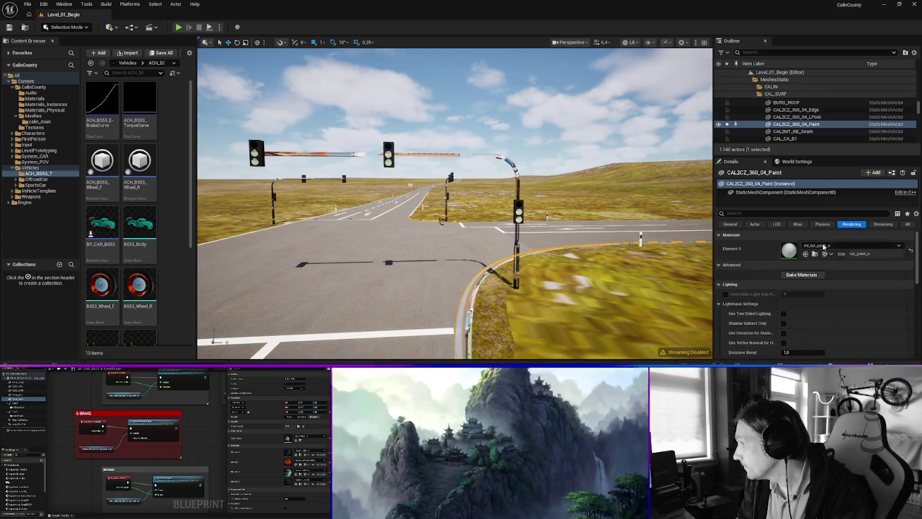
- Set the traffic light gantry and both traffic light poles to mi_zinc on Element 0
left_click(517, 249)
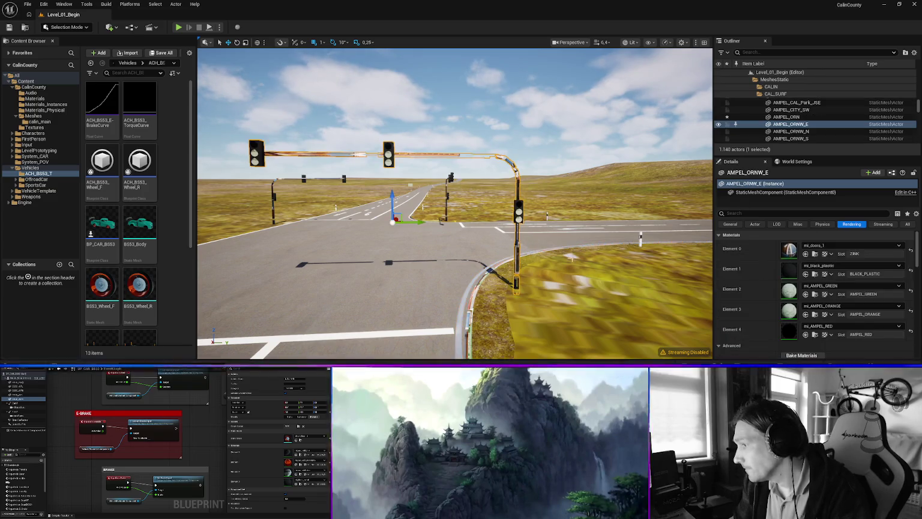
left_click(832, 245)
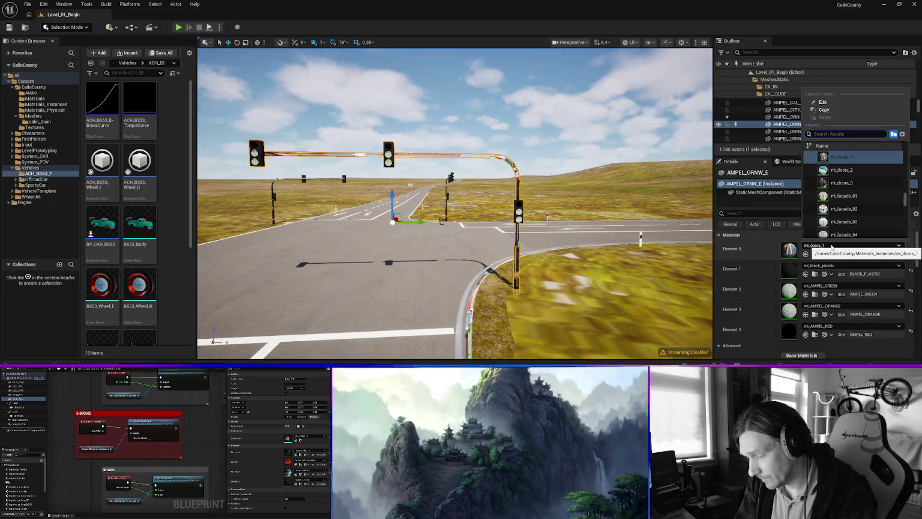
key("Return")
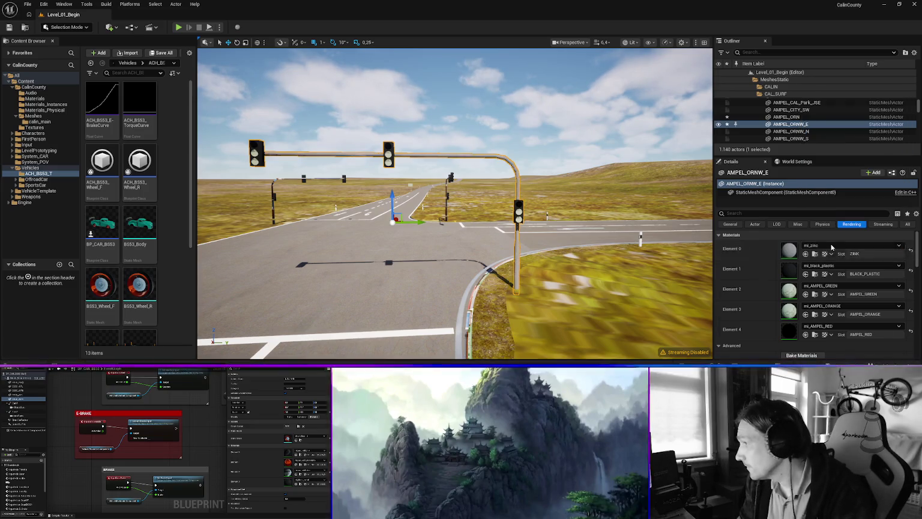
left_click(570, 192)
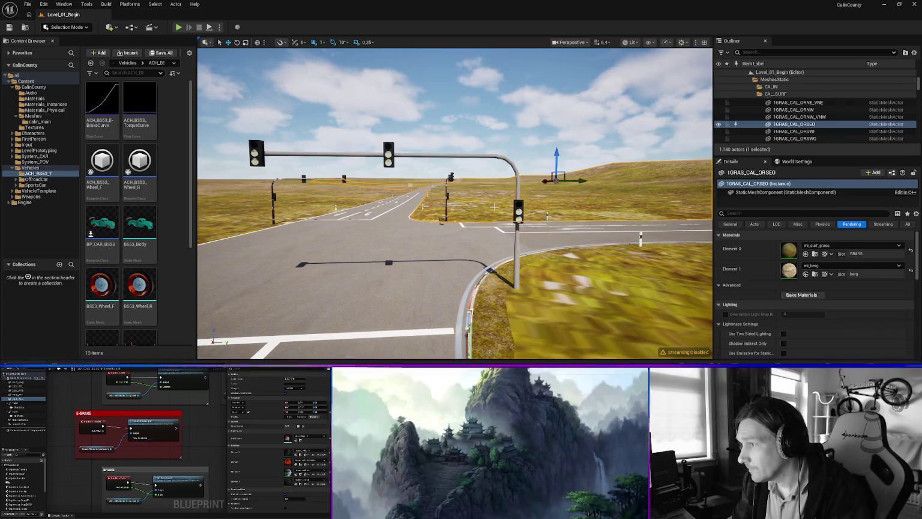
left_click(451, 186)
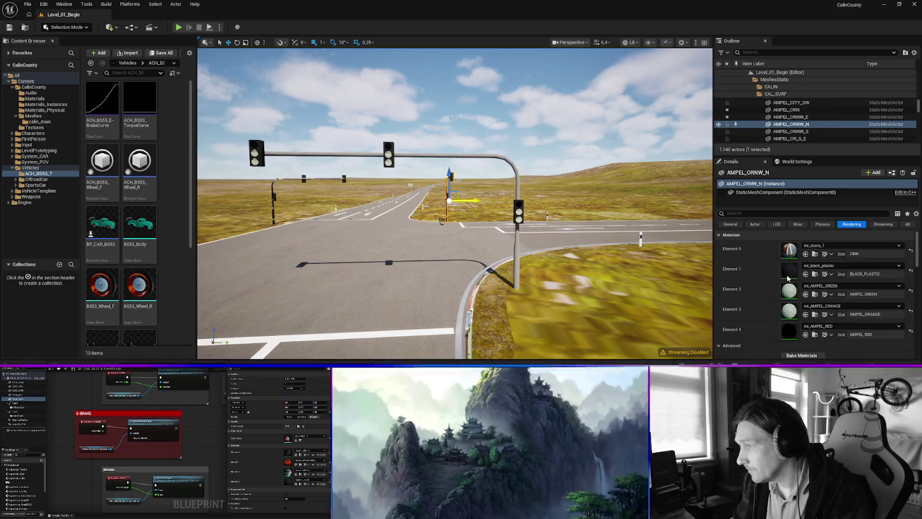
left_click(816, 246)
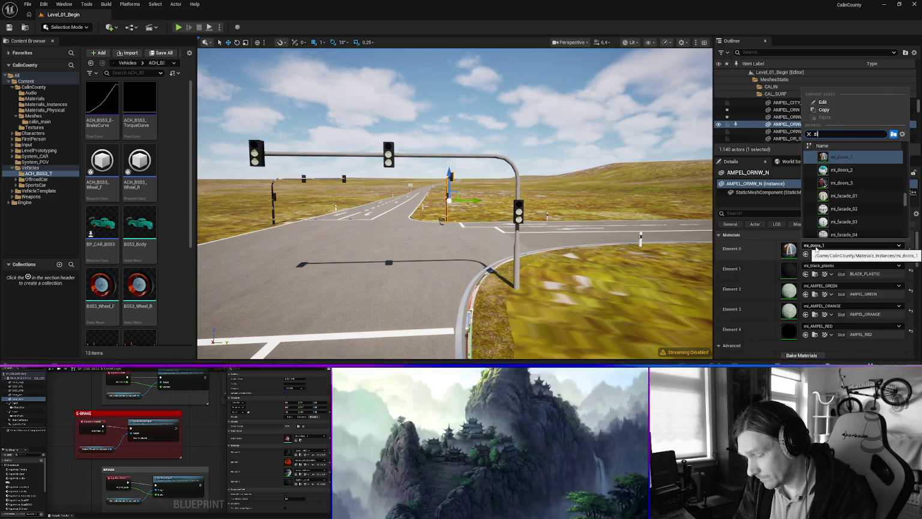
type("nk")
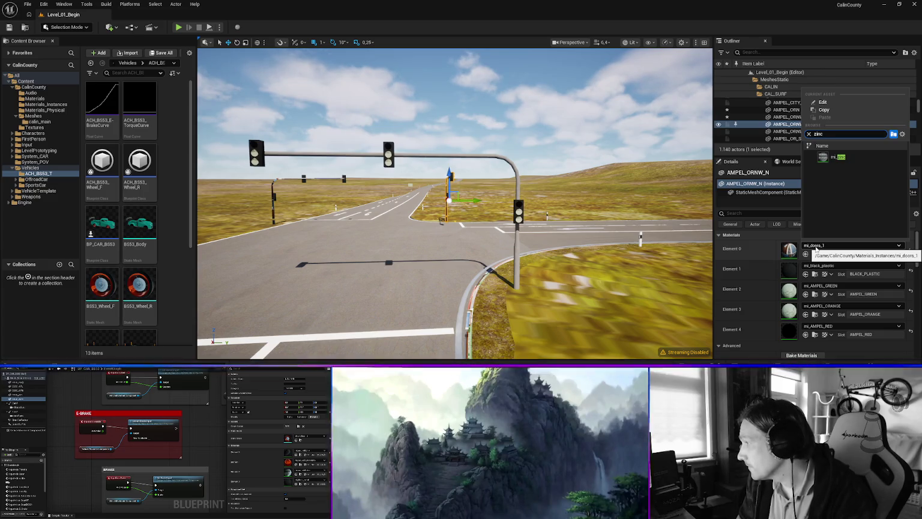
left_click(834, 157)
left_click_drag(372, 239, 450, 250)
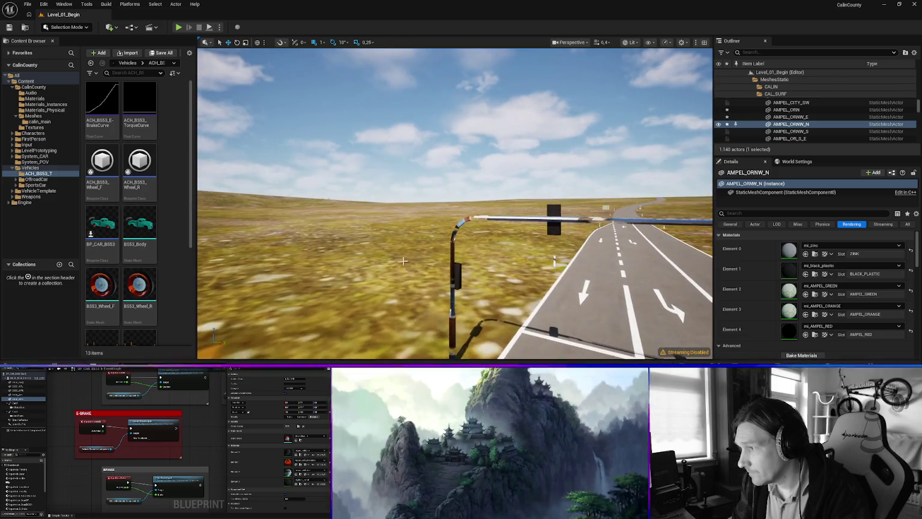
left_click(452, 252)
left_click(839, 246)
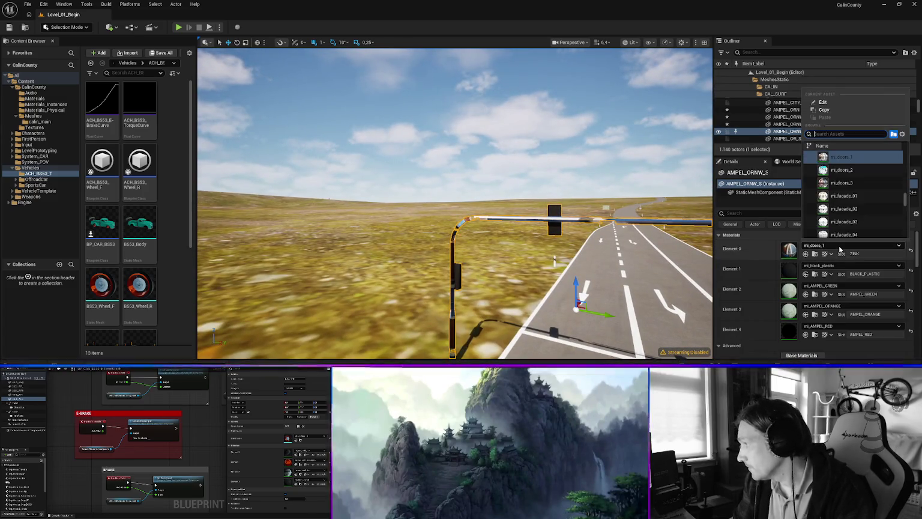
type("zinc")
key("Return")
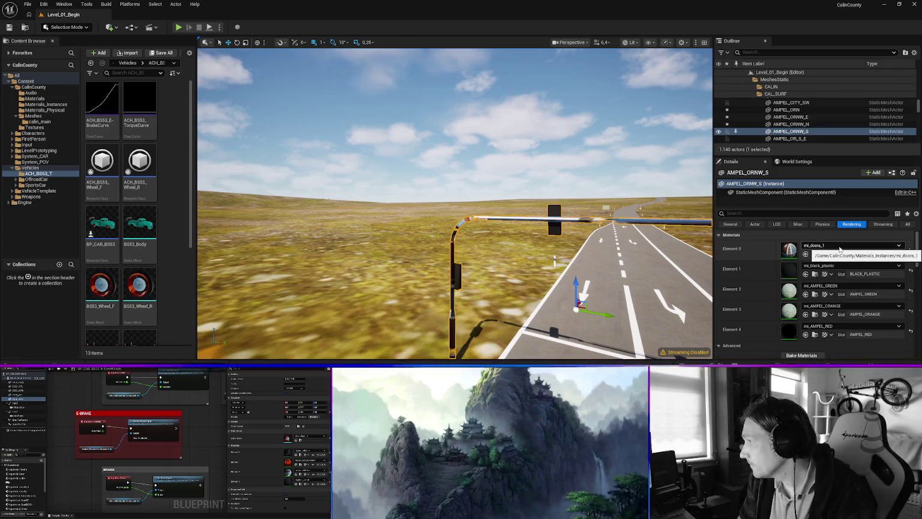
left_click(606, 210)
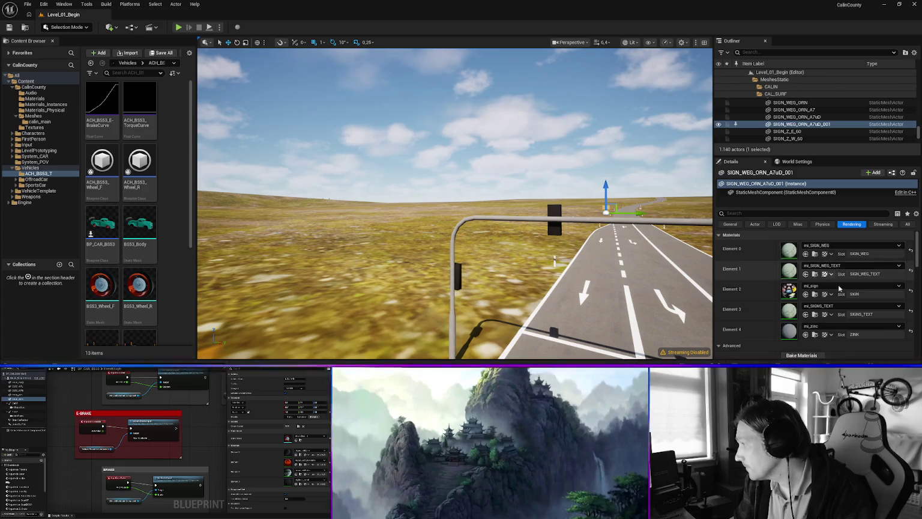
- Change the SIGN_ORN_W_100 sign's first material from mi_doors_1 to mi_zinc
mouse_move(456, 240)
left_mouse_down()
mouse_move(420, 240)
mouse_move(414, 216)
left_mouse_up()
mouse_move(469, 225)
left_mouse_down()
mouse_move(465, 204)
mouse_move(469, 225)
left_mouse_up()
left_click(450, 223)
left_click(818, 246)
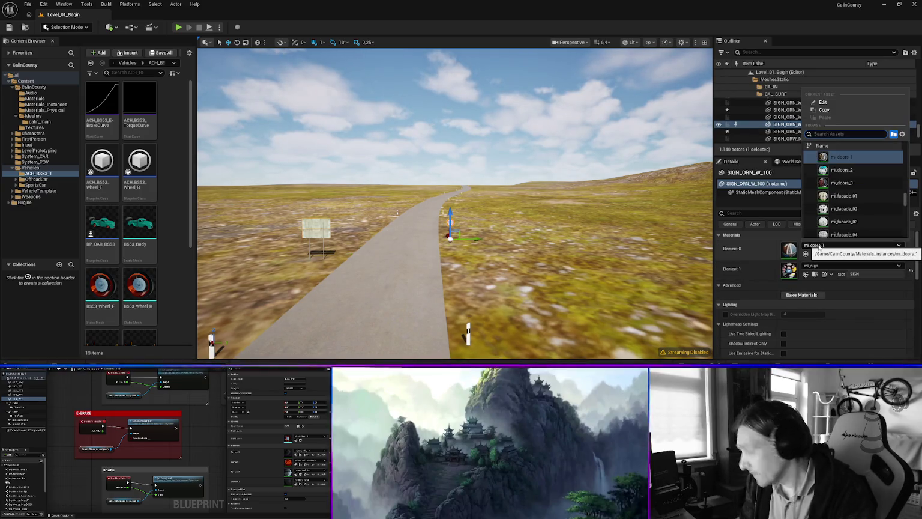
type("zinc")
left_click(841, 158)
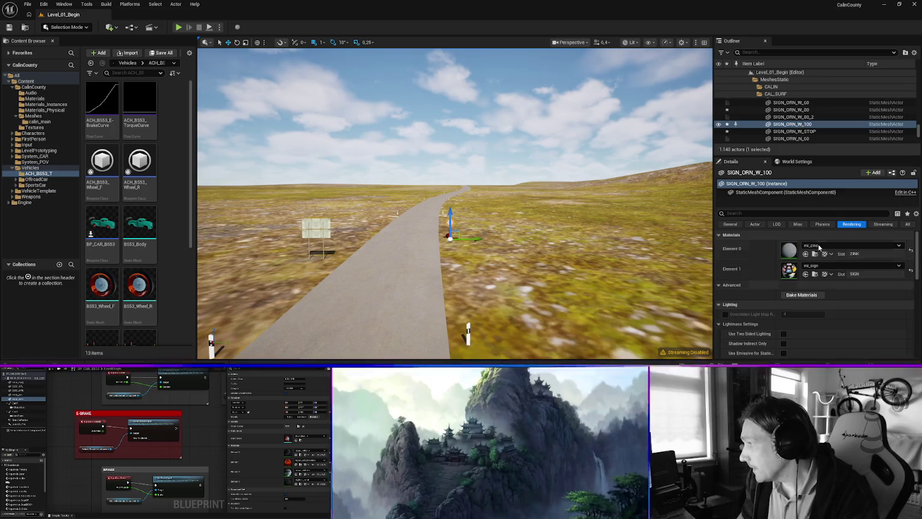
- Change the SIGN_ORN_W_60 road sign's first material to mi_zinc
mouse_move(472, 159)
left_mouse_down()
mouse_move(504, 120)
mouse_move(456, 120)
mouse_move(480, 132)
left_mouse_up()
scroll(455, 204, "up", 2)
scroll(455, 204, "down", 3)
left_click(422, 193)
left_click(837, 246)
type("nc")
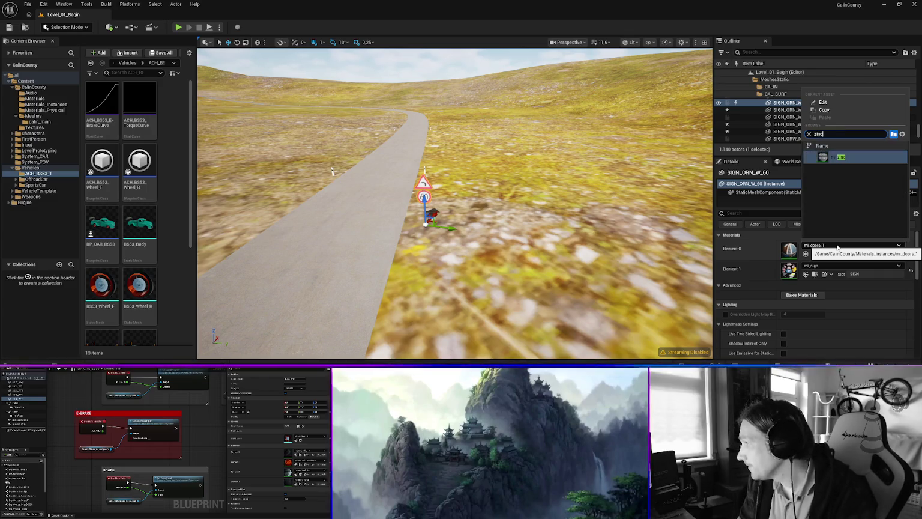
left_click(840, 156)
- Change the small SIGN_ORW_N_60 sign's first material to mi_zinc
mouse_move(485, 236)
left_mouse_down()
mouse_move(497, 228)
mouse_move(519, 240)
left_mouse_up()
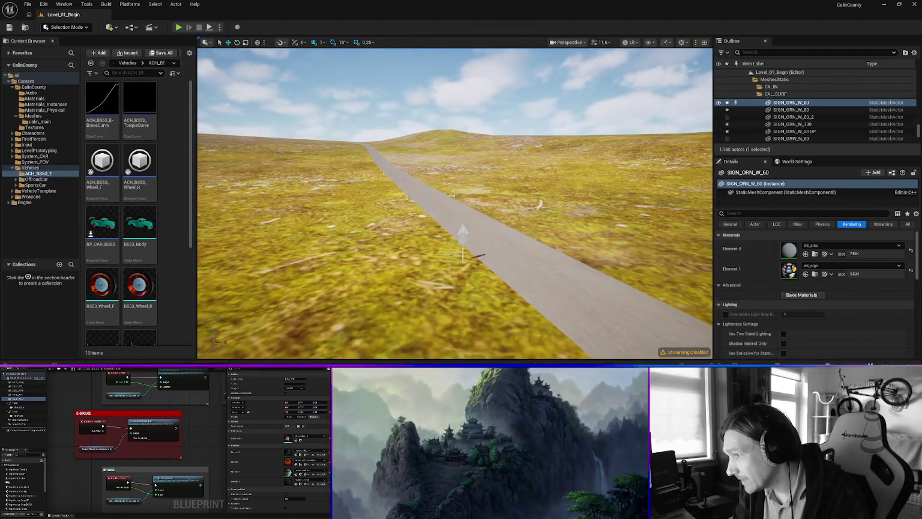
left_click(463, 249)
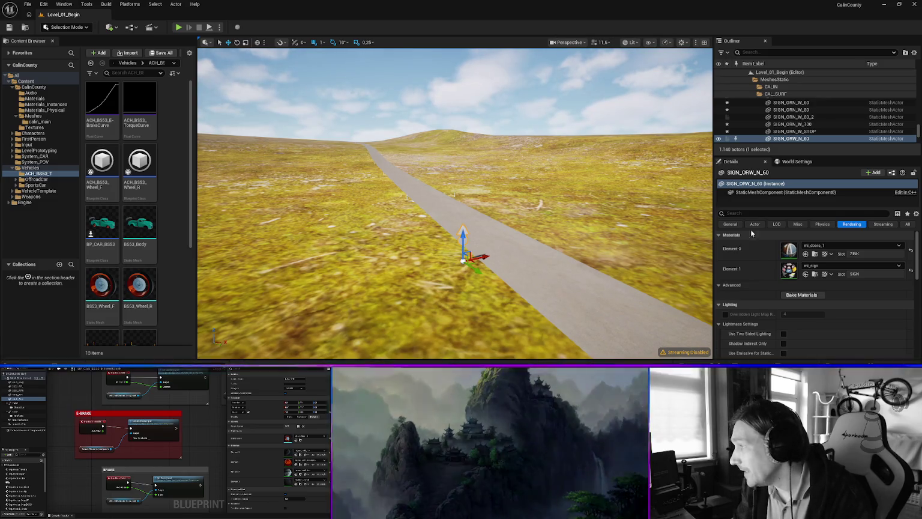
left_click(829, 246)
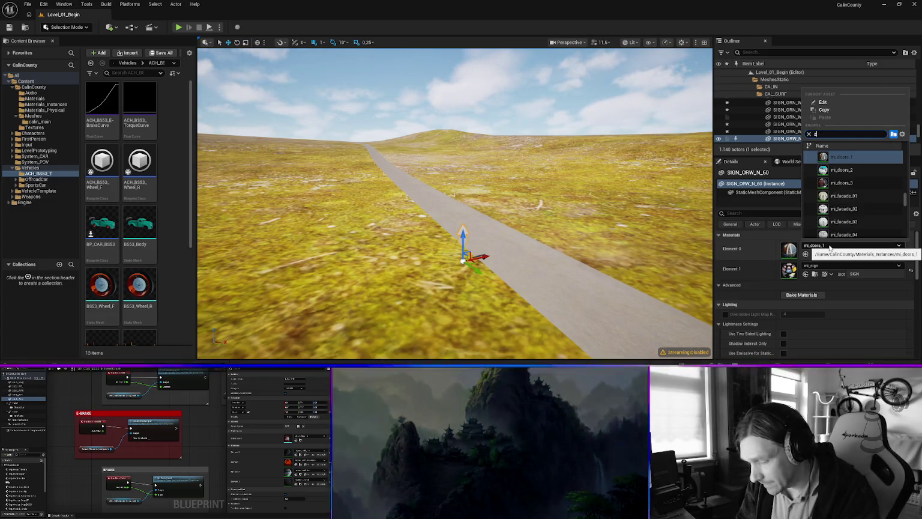
type("inc")
key("Return")
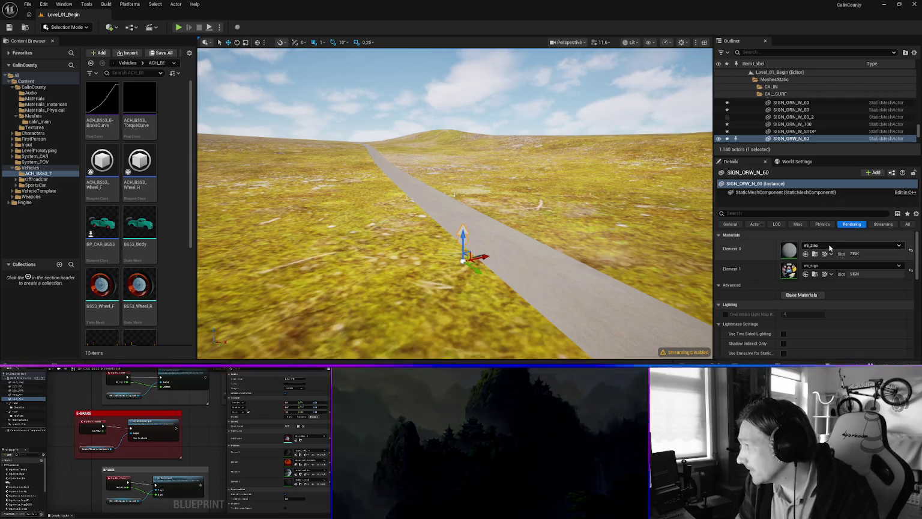
left_click_drag(462, 252, 336, 252)
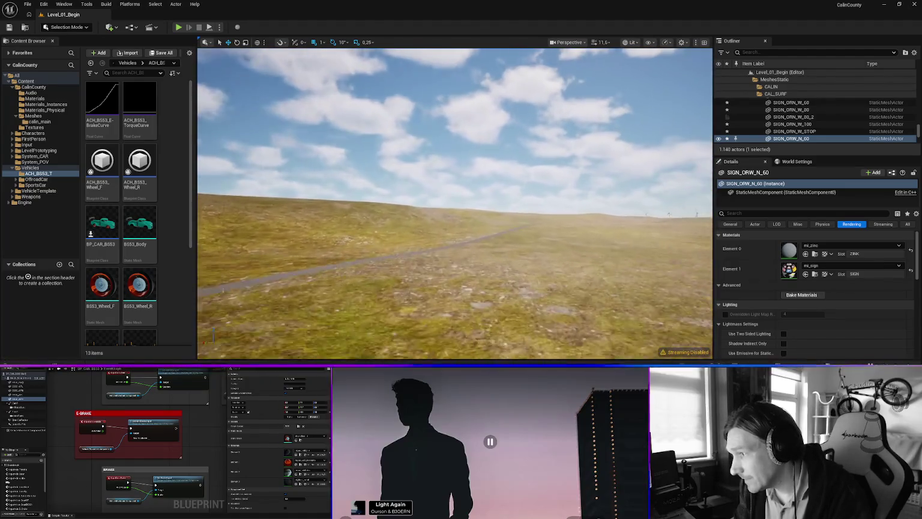
- Follow the hillside road and switch CAL2CZ_360_04_Edge's Element 0 from mi_doors_1 to mi_tar_edge
mouse_move(336, 252)
left_mouse_down()
mouse_move(390, 258)
mouse_move(408, 234)
mouse_move(408, 252)
left_mouse_up()
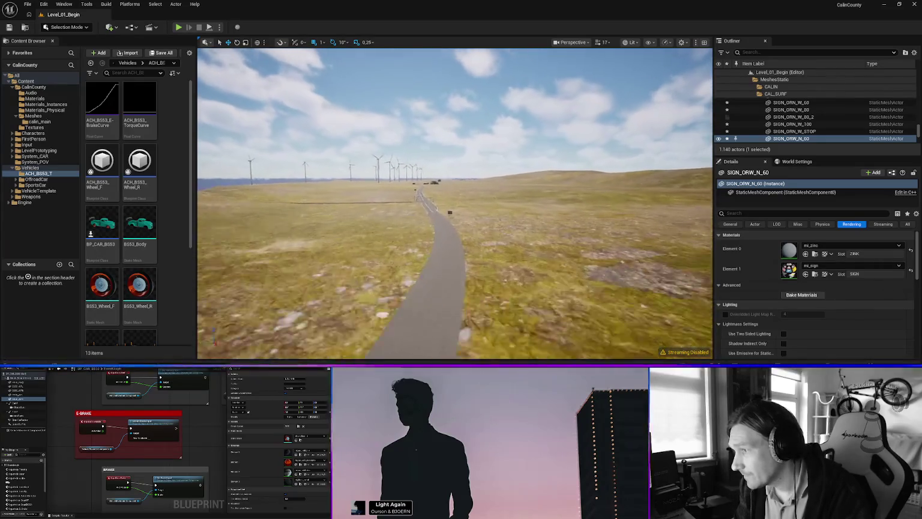
key("f")
left_click_drag(264, 208, 264, 209)
left_click_drag(445, 240, 445, 240)
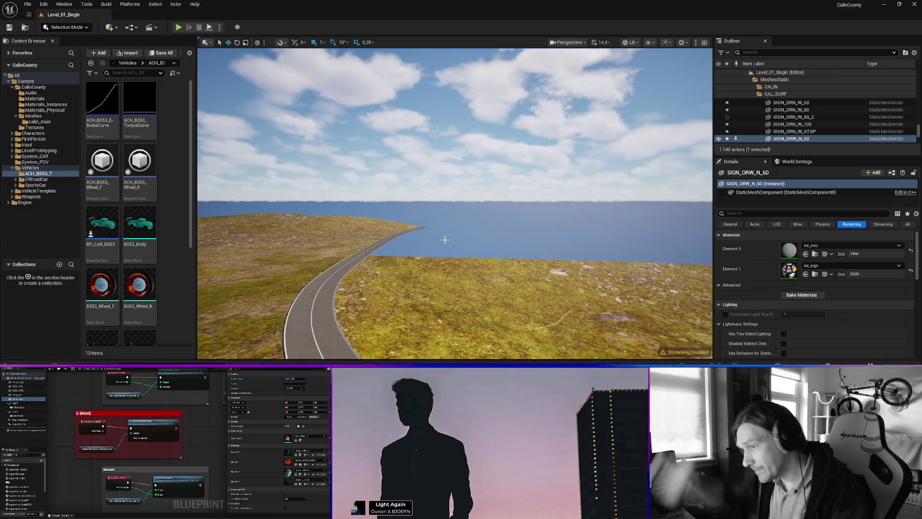
left_click_drag(399, 258, 390, 260)
left_click(436, 241)
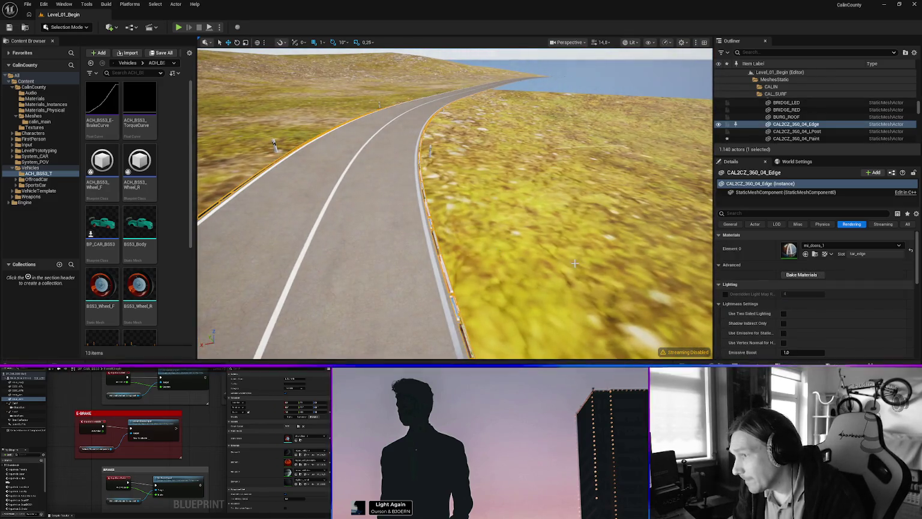
left_click(830, 246)
type("dge")
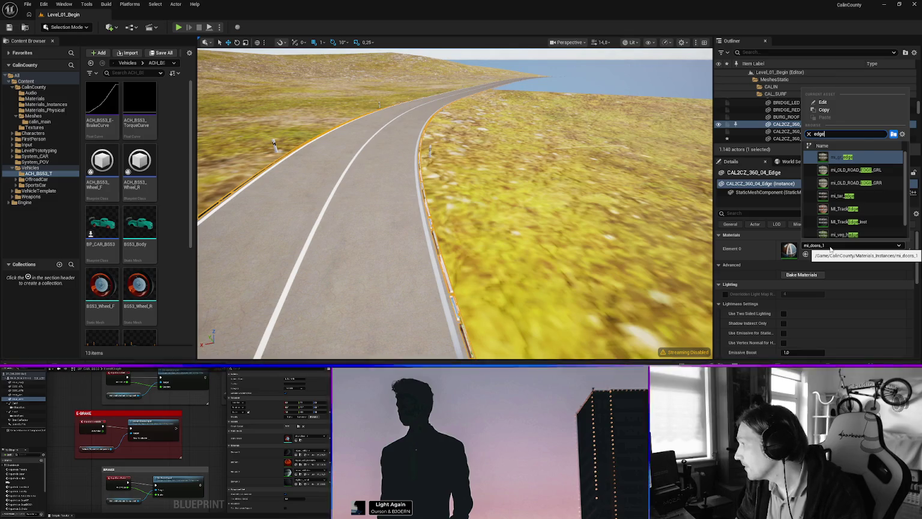
key("Down")
key("Down")
key("Down")
key("Return")
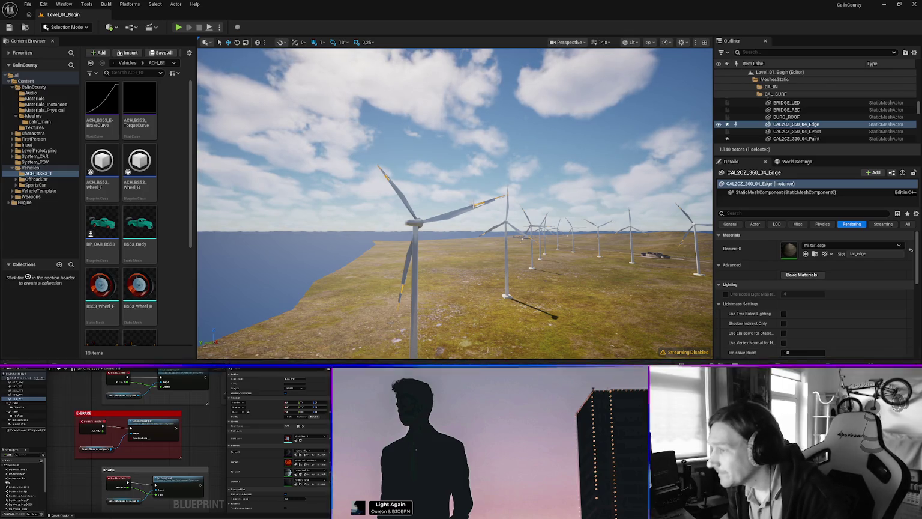
- Set turbine CAL_WT_12's RED slot to mi_neon_red
left_click(475, 206)
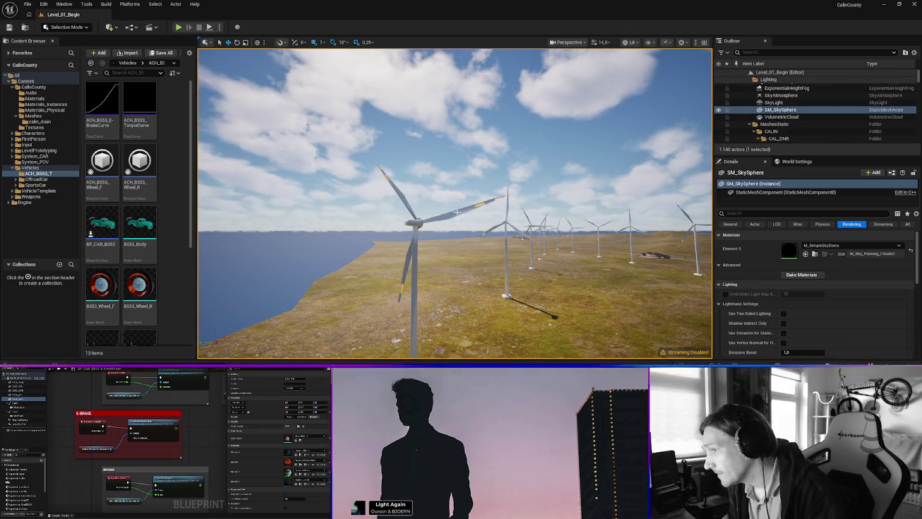
left_click(458, 212)
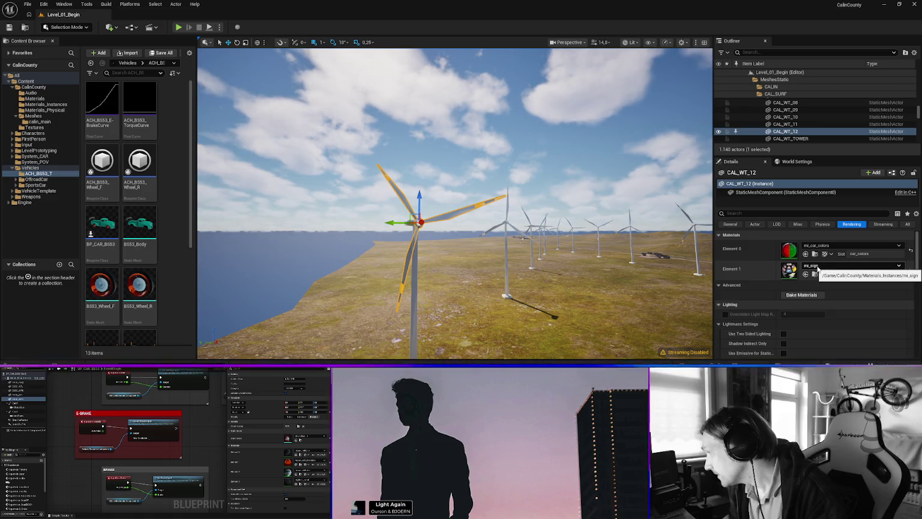
left_click(824, 268)
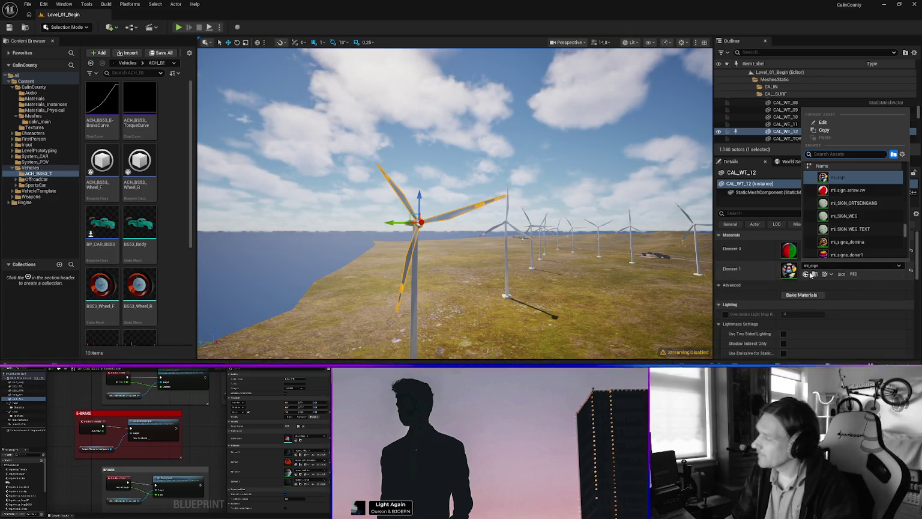
type("neon")
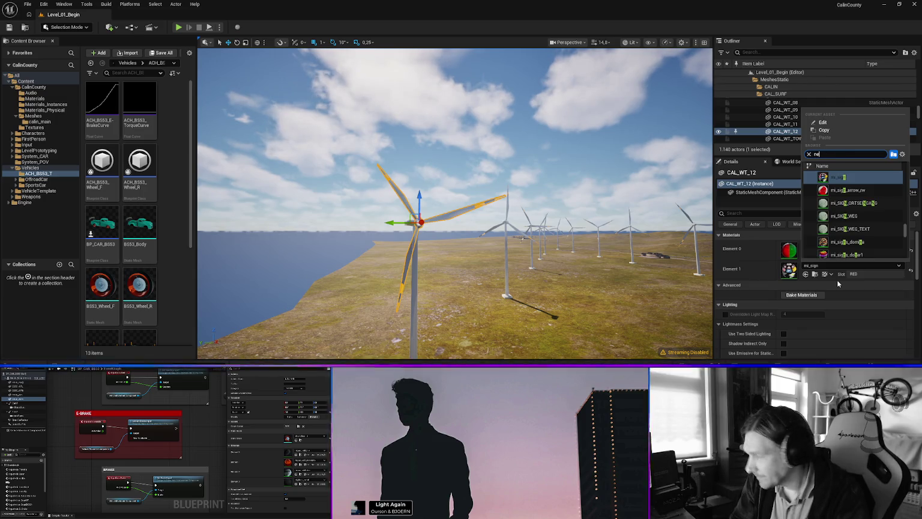
key("Down")
key("Down")
key("Down")
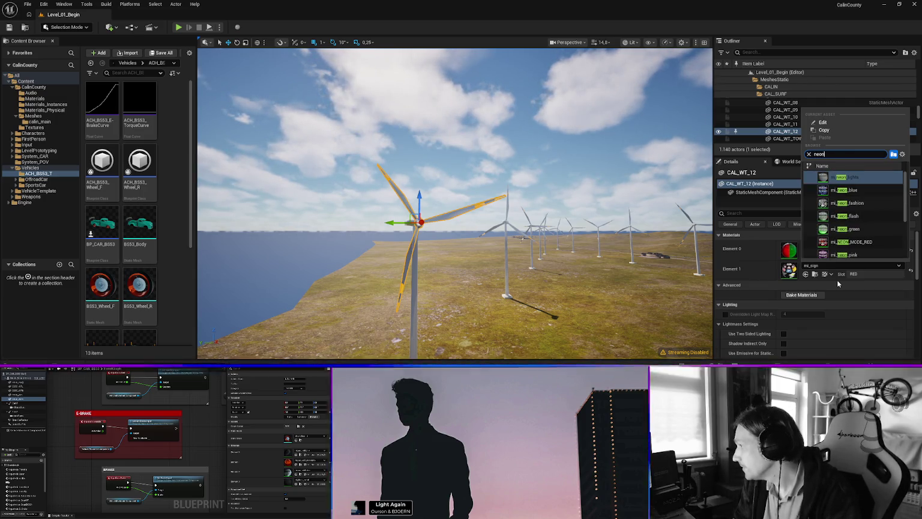
key("Down")
key("Down")
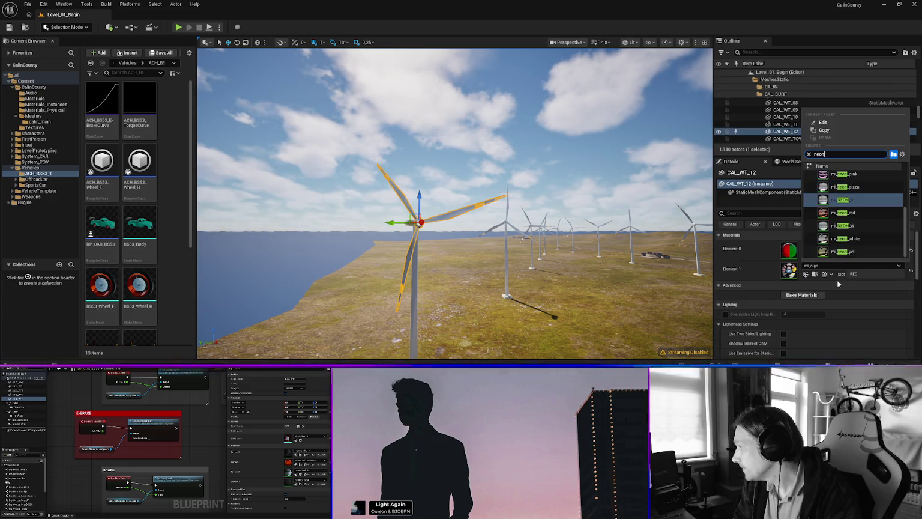
key("Up")
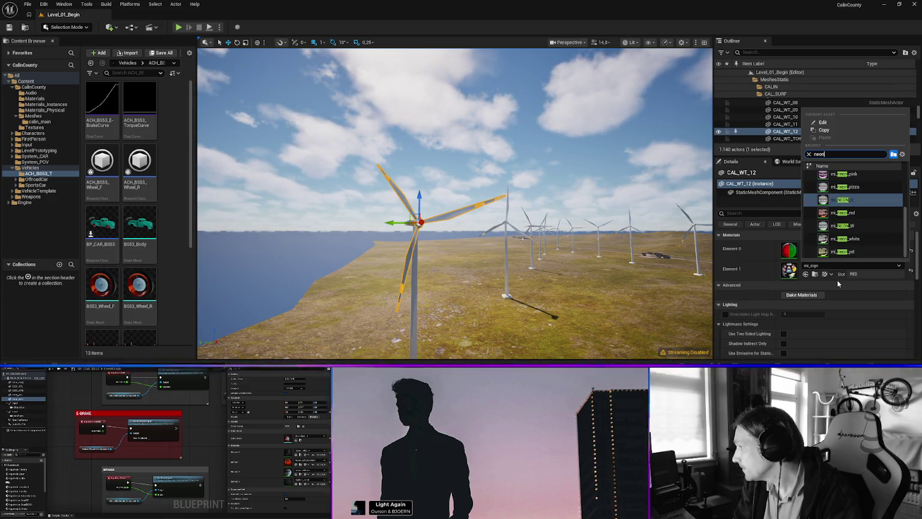
key("Down")
key("Return")
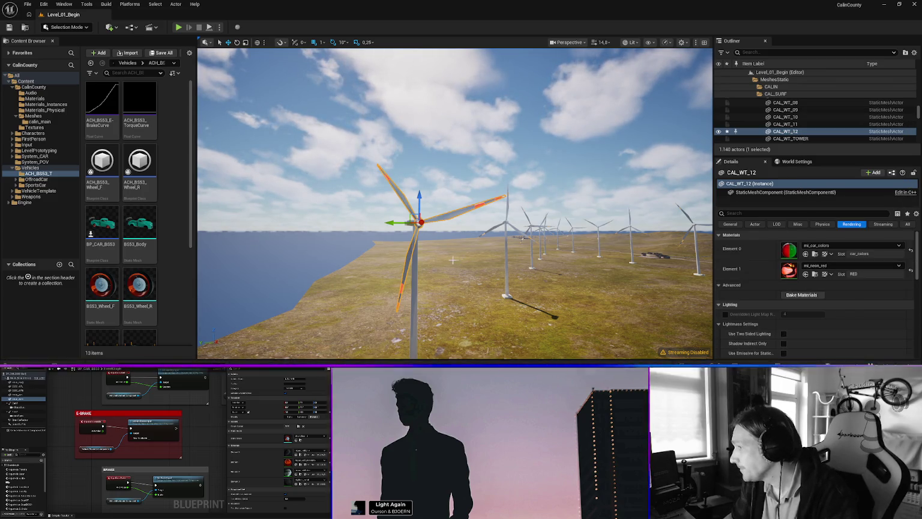
- Switch CAL_WT_12's RED slot to mi_NEON_R instead
key("w")
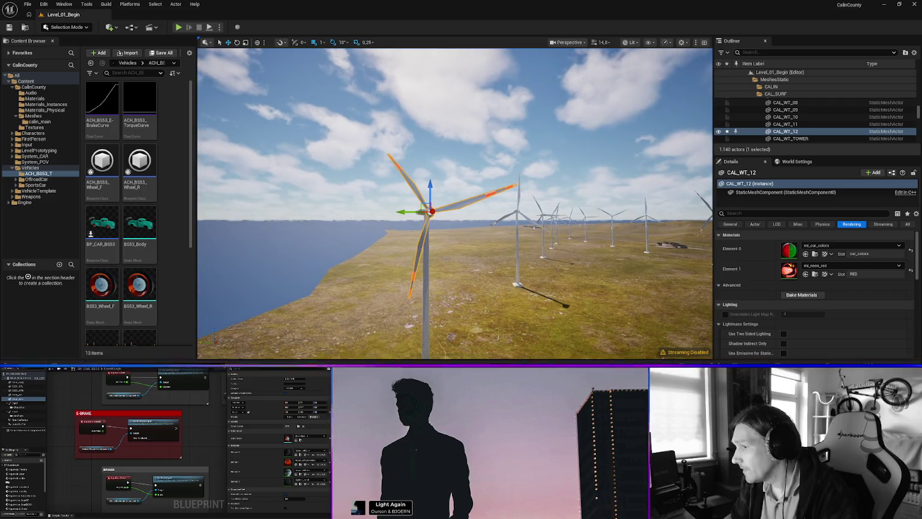
scroll(455, 203, "down", 5)
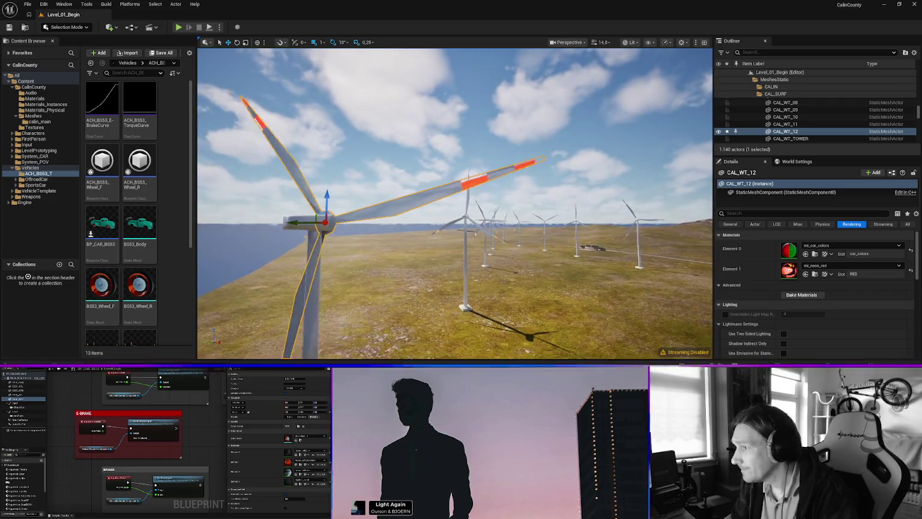
left_click(827, 265)
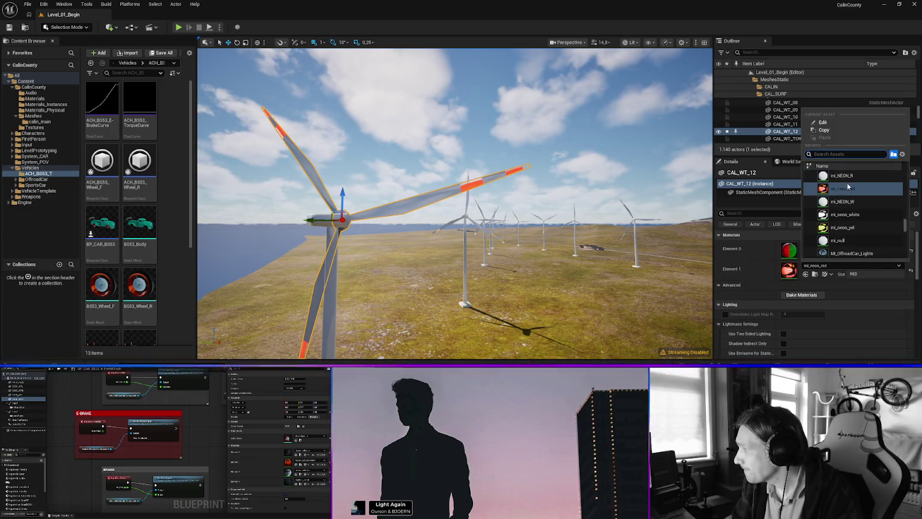
left_click(843, 188)
left_click_drag(498, 236, 319, 239)
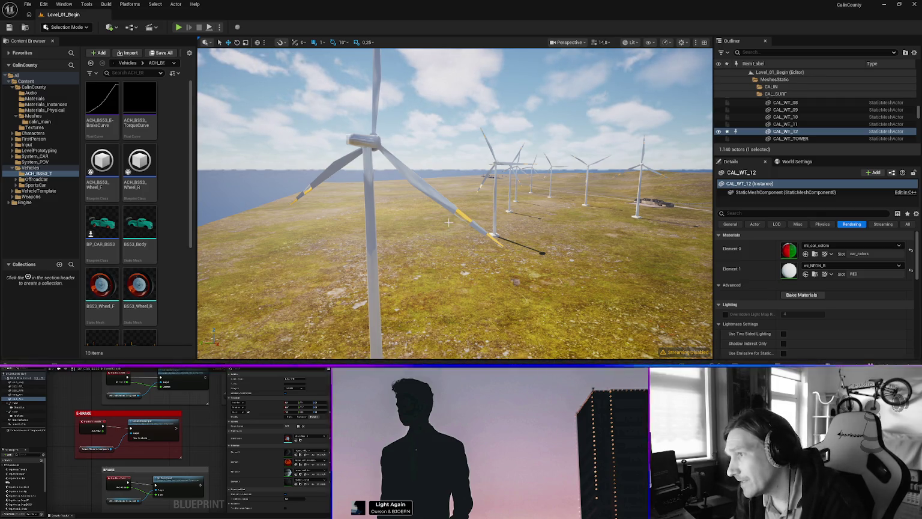
- Assign mi_RED1 to CAL_WT_12's Element 1 so the blade tips glow red
key("w")
key("s")
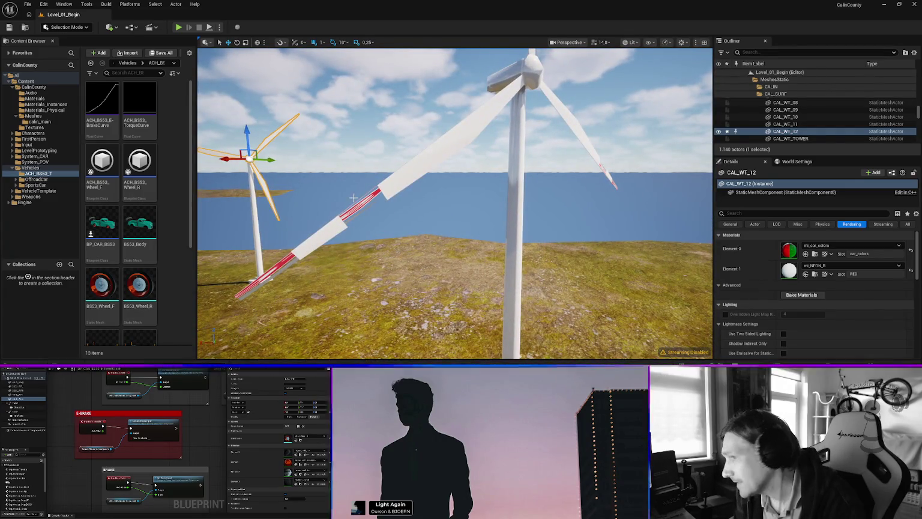
left_click(834, 266)
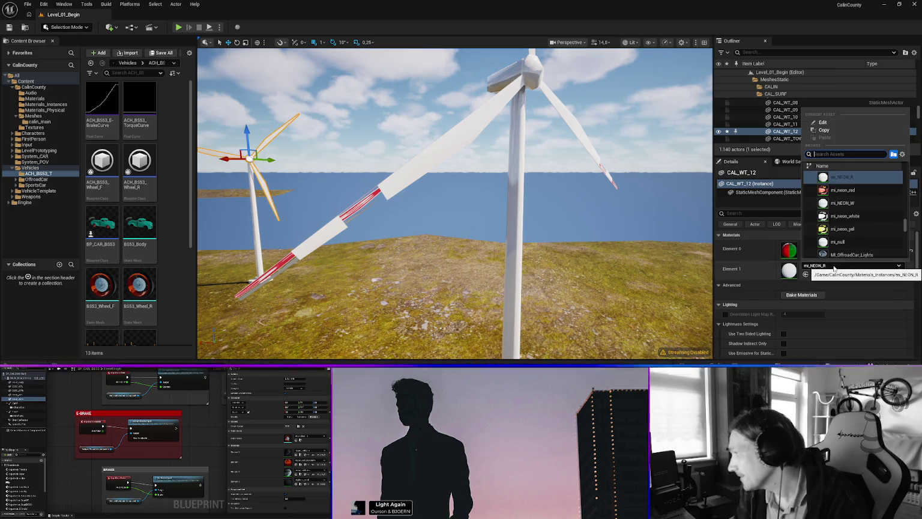
type("mi_re")
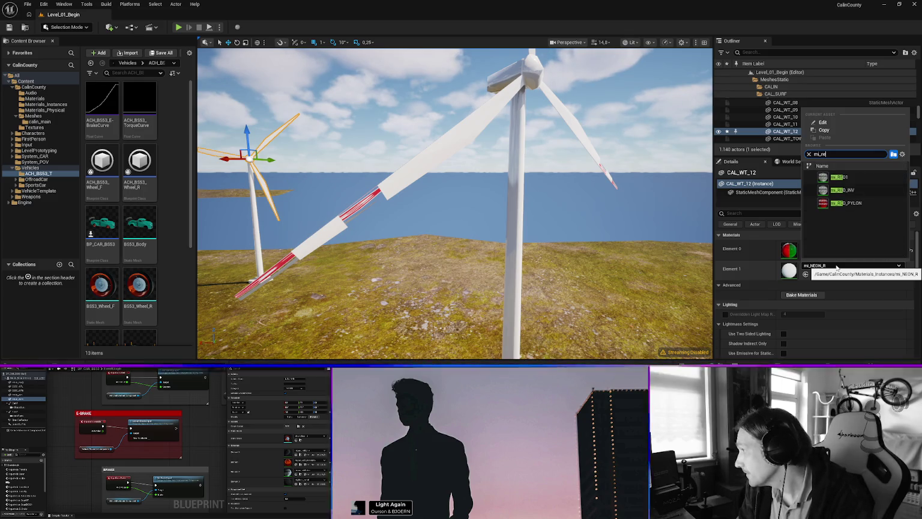
key("Down")
key("Return")
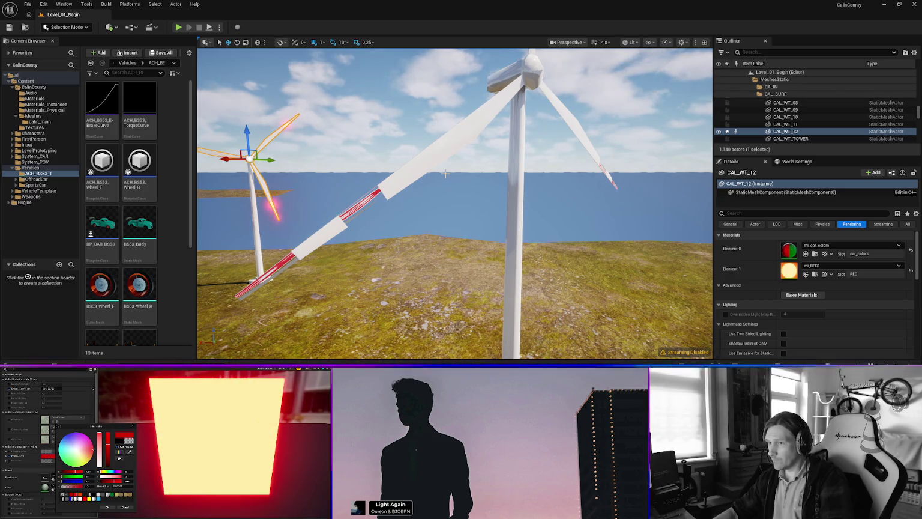
key("f")
key("f")
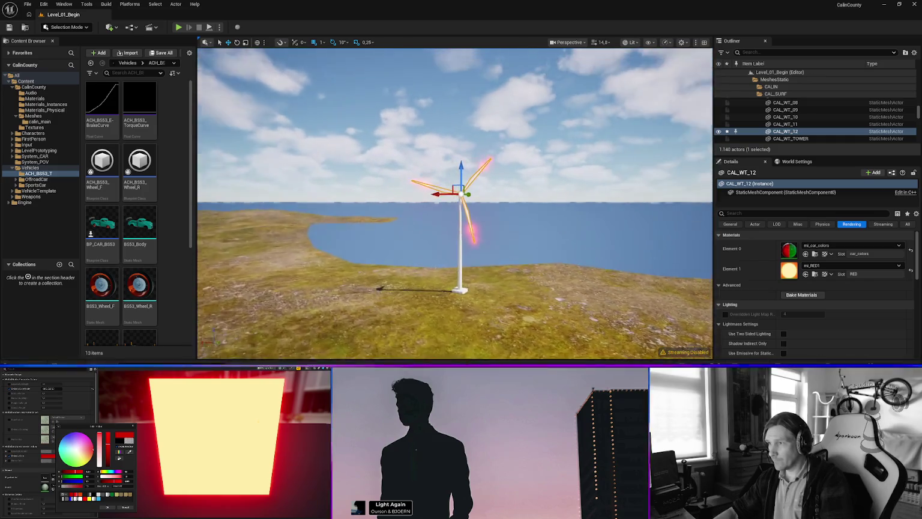
key("1")
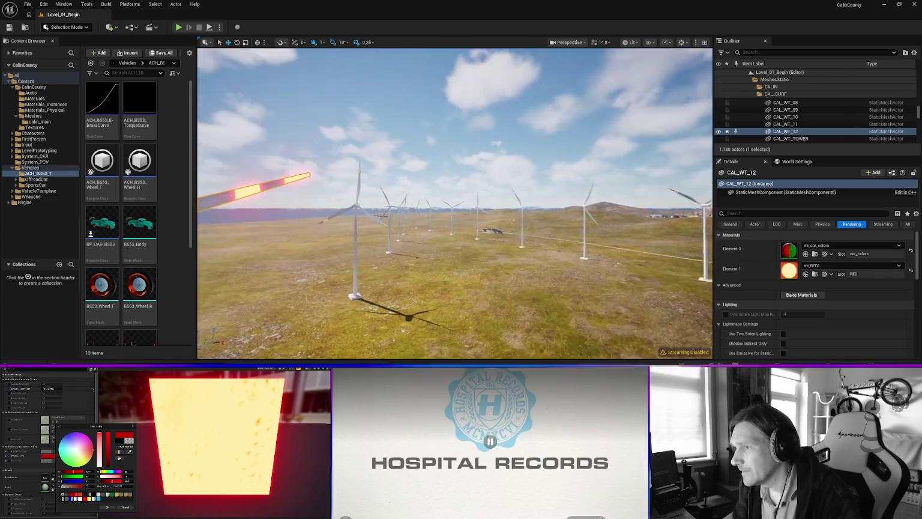
key("w")
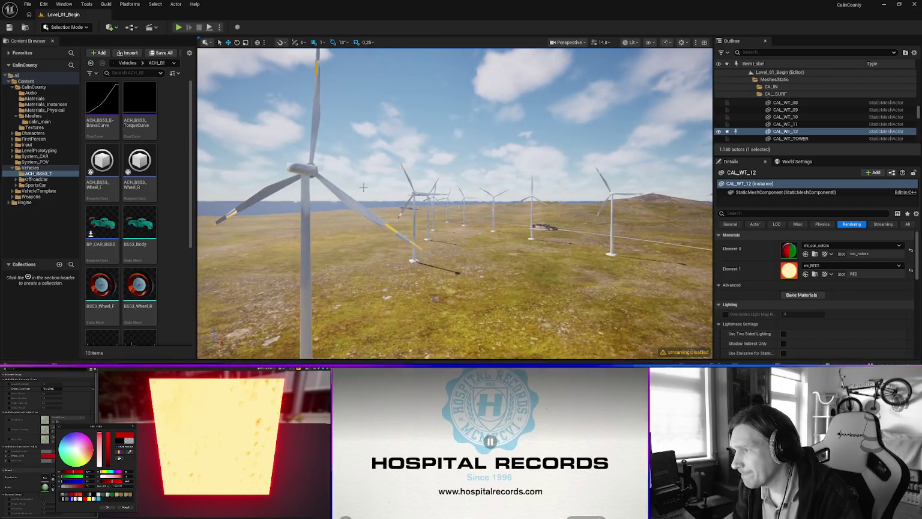
- Select turbines in the viewport and Outliner, and enlarge the Outliner list to show more rows
left_click(296, 198)
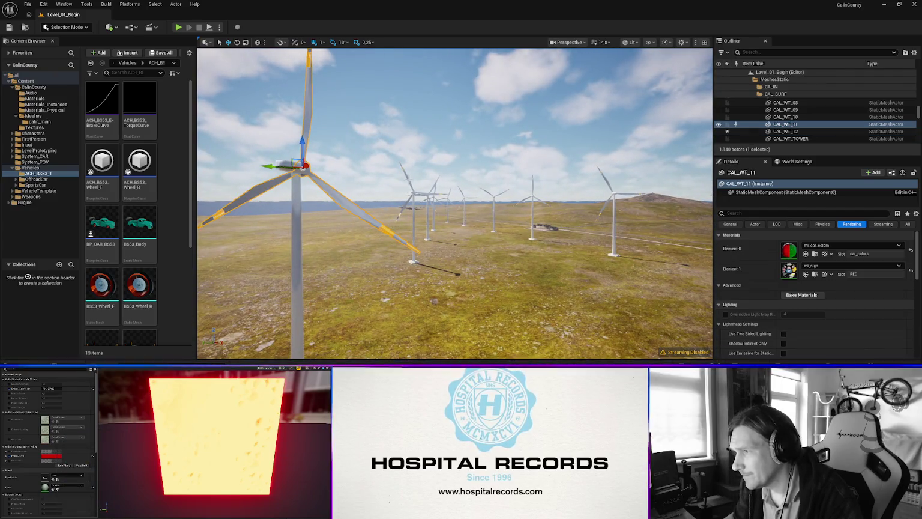
left_click(406, 174, "ctrl")
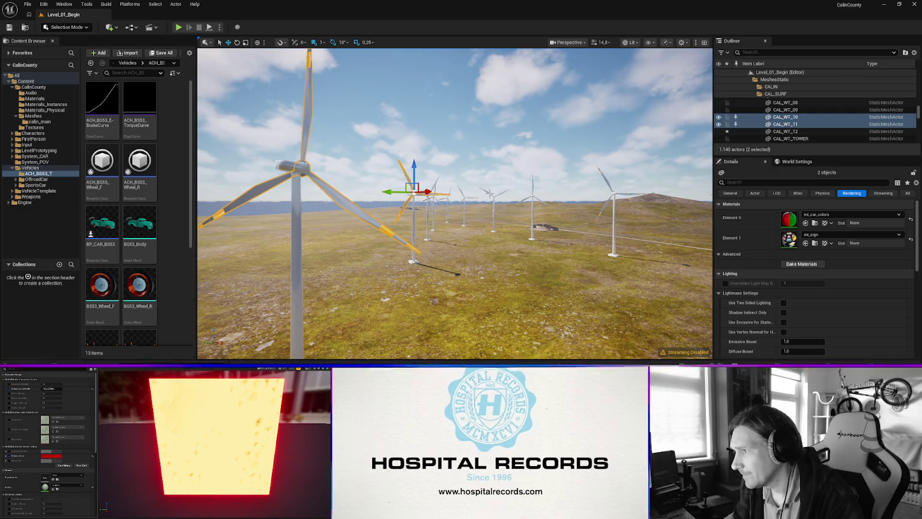
scroll(804, 105, "up", 5)
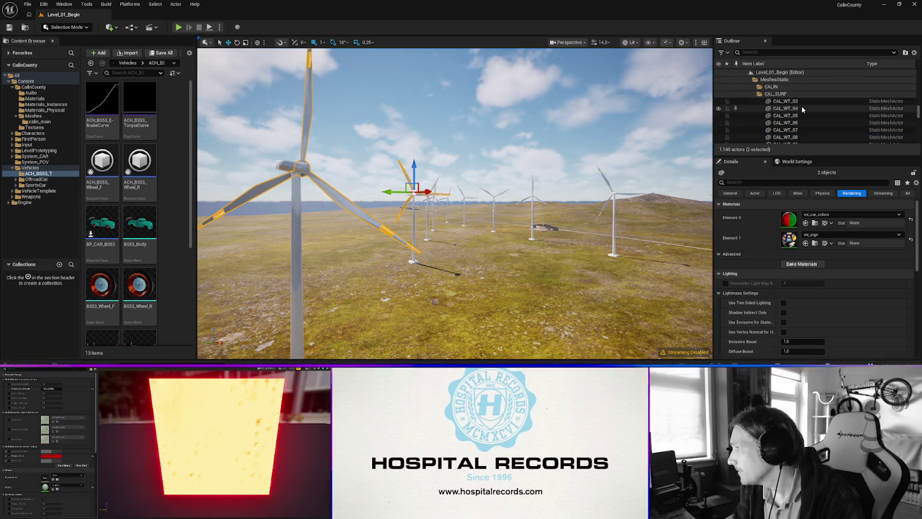
scroll(800, 122, "down", 3)
left_click(805, 136)
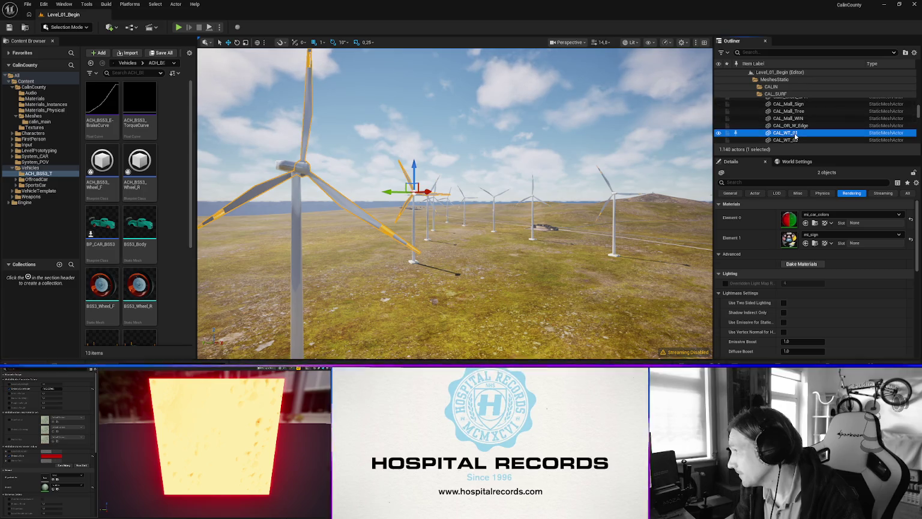
scroll(809, 135, "down", 2)
scroll(809, 135, "down", 2)
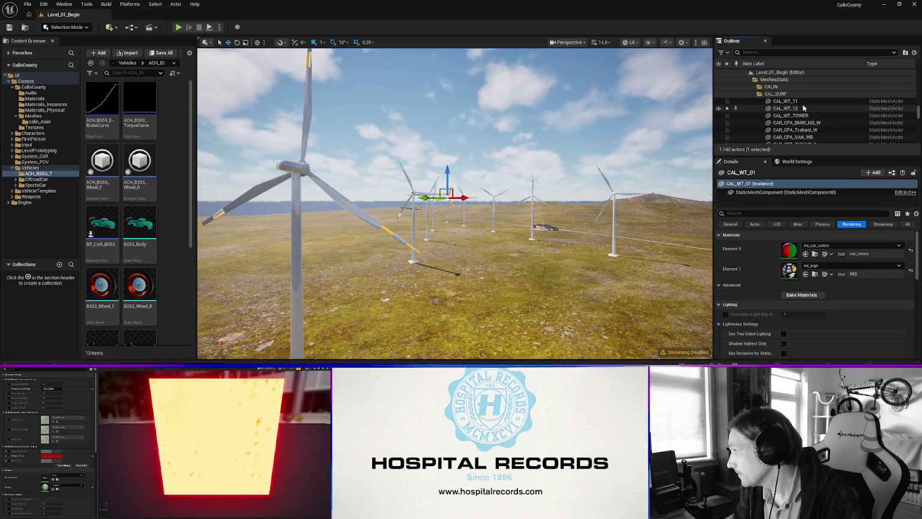
left_click(801, 109, "shift")
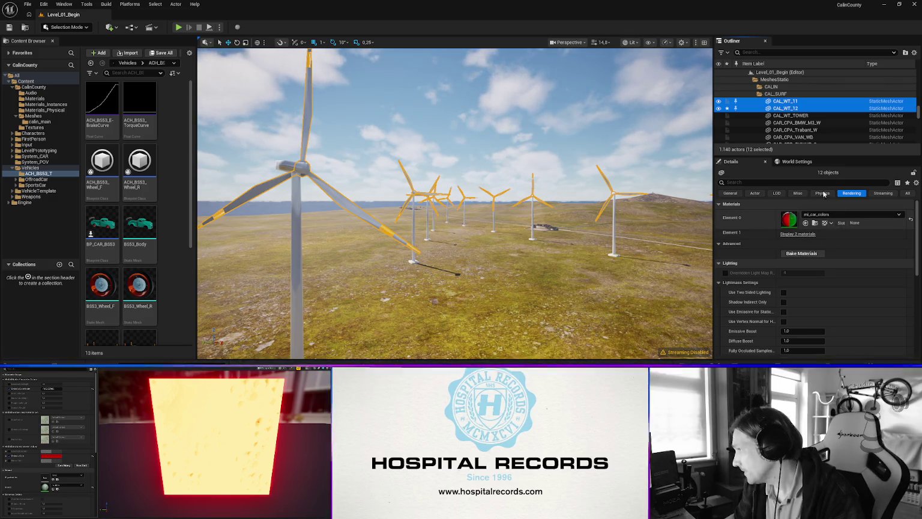
scroll(793, 111, "down", 1)
scroll(794, 111, "up", 3)
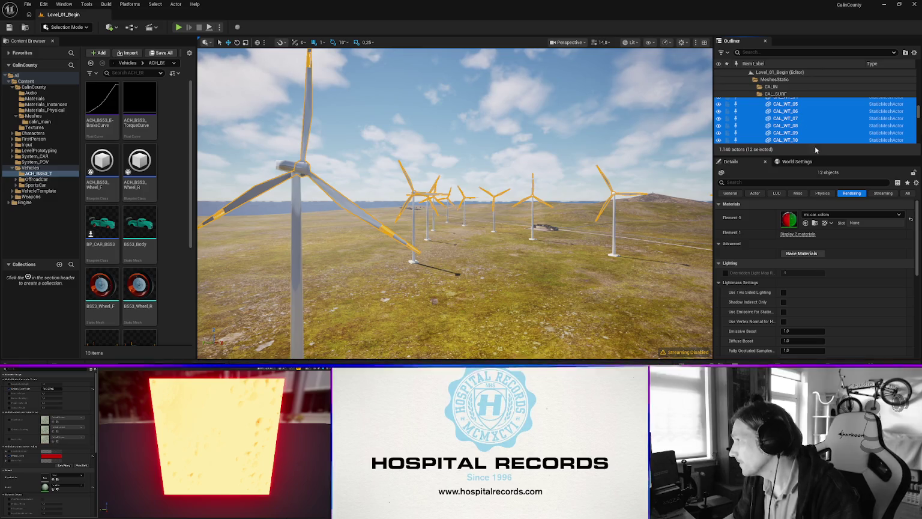
left_click_drag(820, 155, 820, 208)
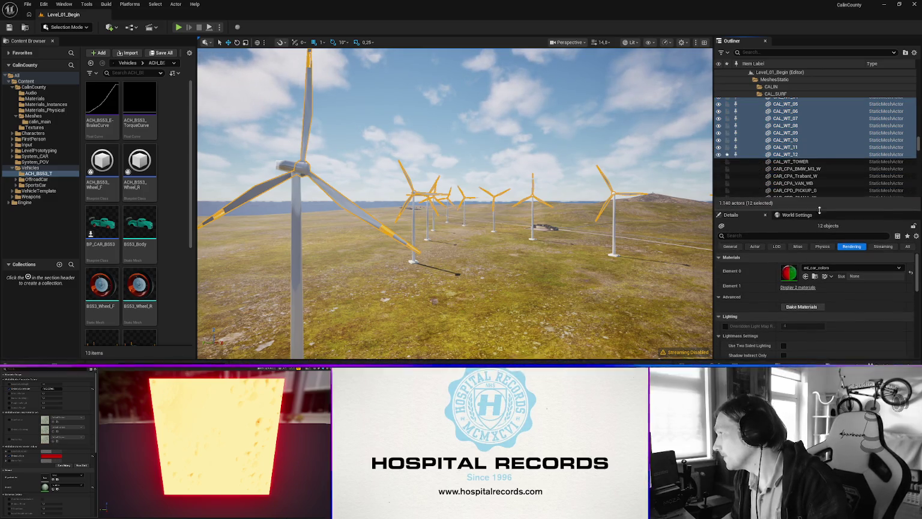
scroll(793, 129, "up", 1)
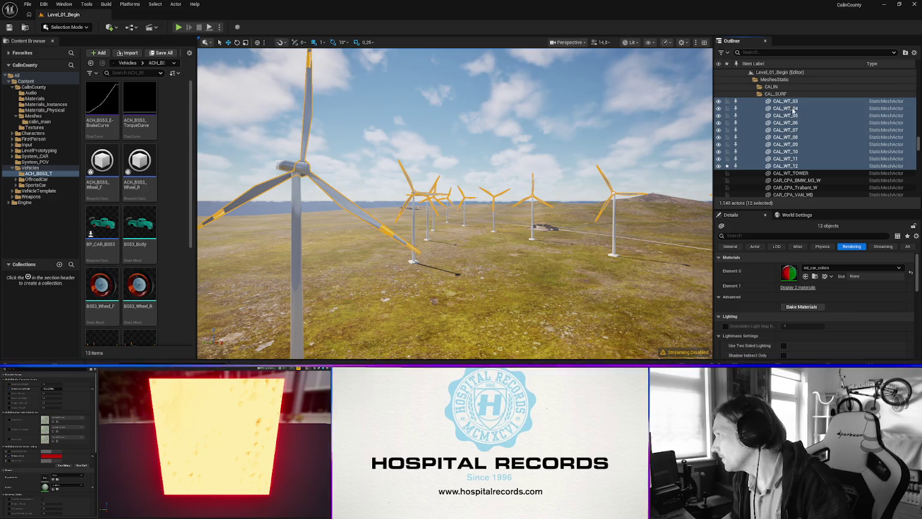
scroll(793, 114, "up", 3)
- Select turbines CAL_WT_01 through CAL_WT_11 together and list Element 1's material options
left_click(796, 121)
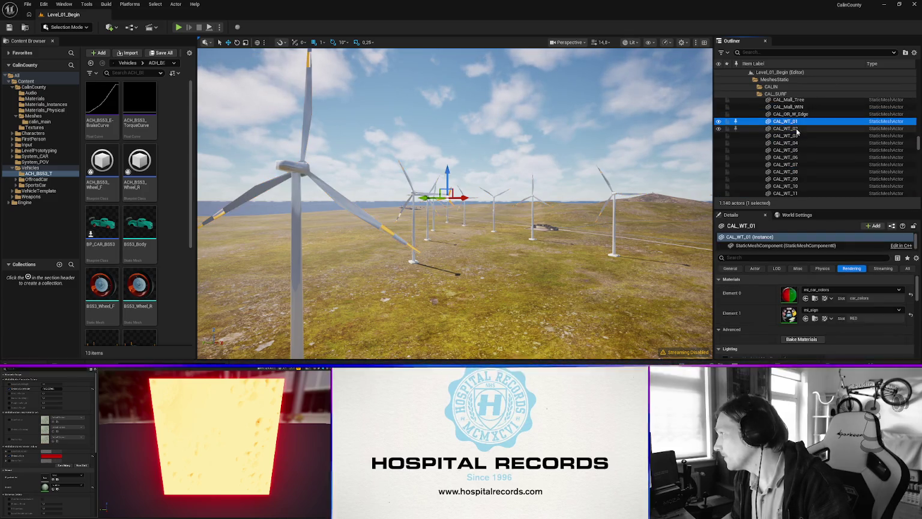
left_click(796, 129)
left_click(796, 136)
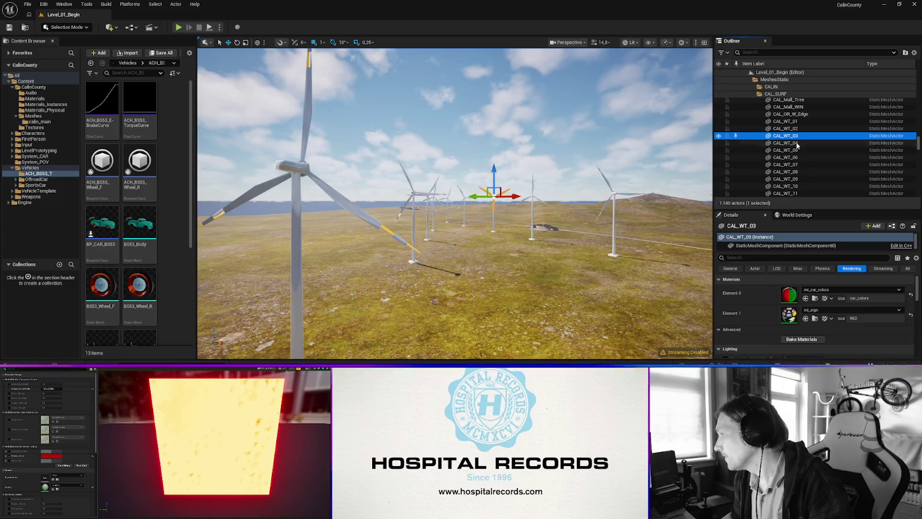
left_click(797, 144)
left_click(796, 150)
left_click(796, 157)
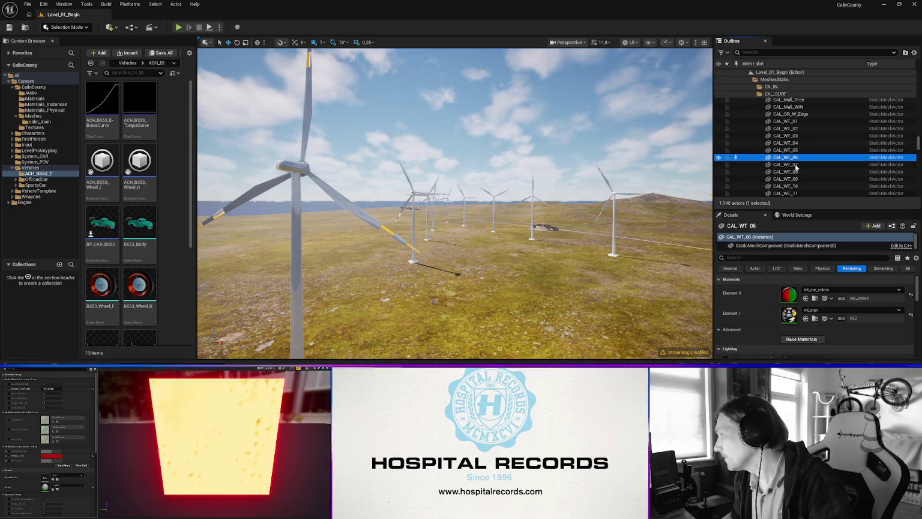
left_click(796, 165)
left_click(797, 171)
left_click(797, 179)
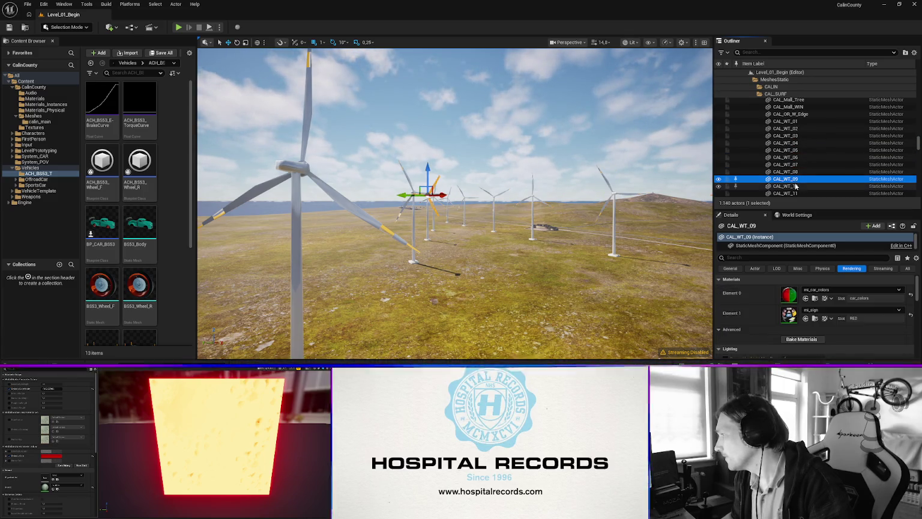
left_click(797, 186)
left_click(796, 194)
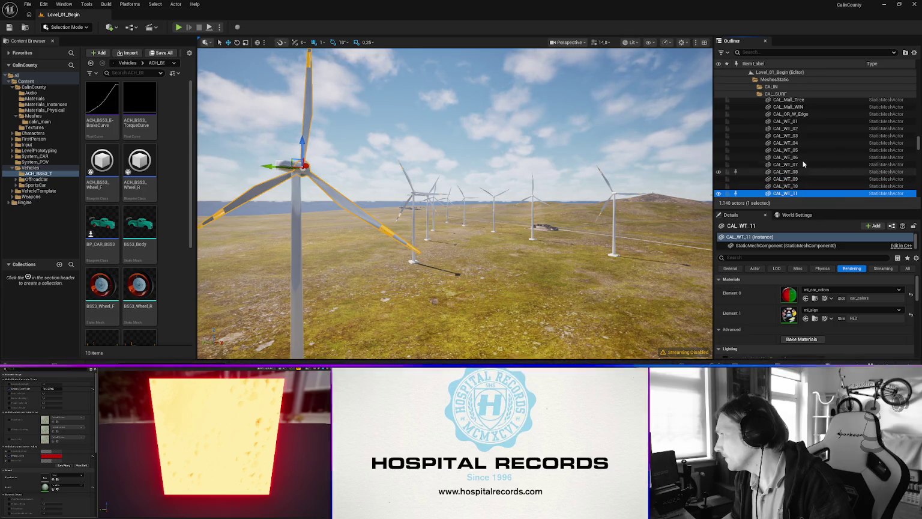
left_click(795, 187)
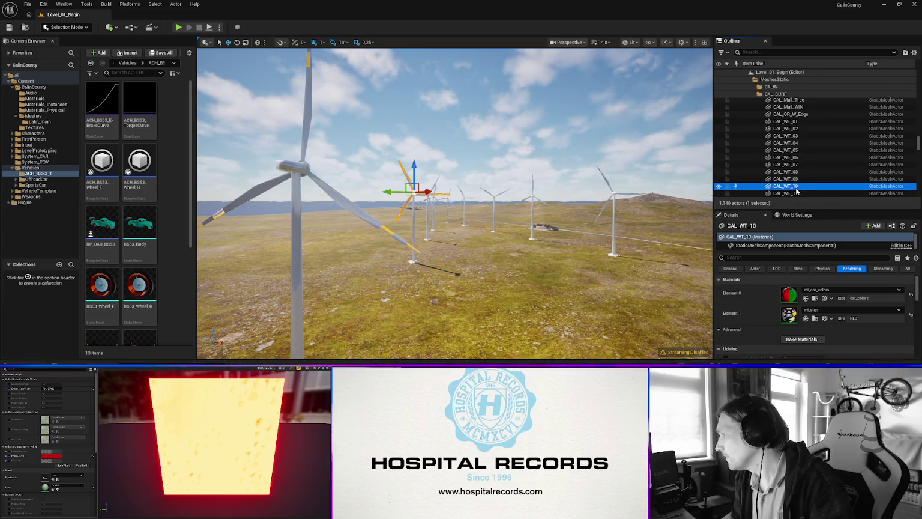
left_click(797, 193)
left_click(798, 123, "shift")
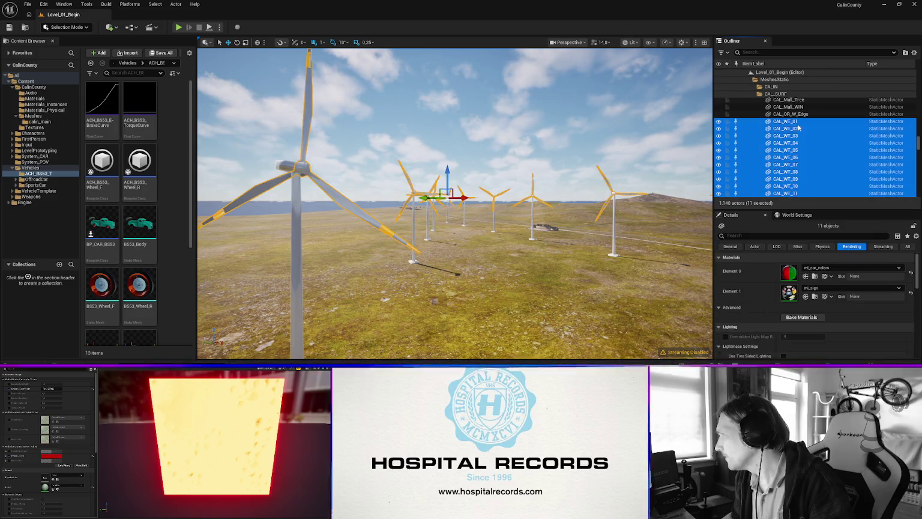
left_click(830, 289)
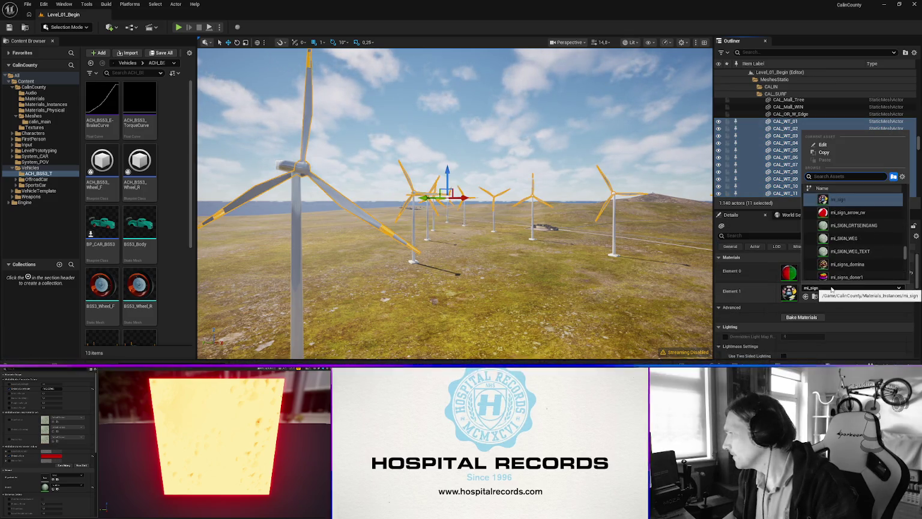
- Search mi_red and assign mi_RED1 to Element 1 of all eleven selected turbines
type("red")
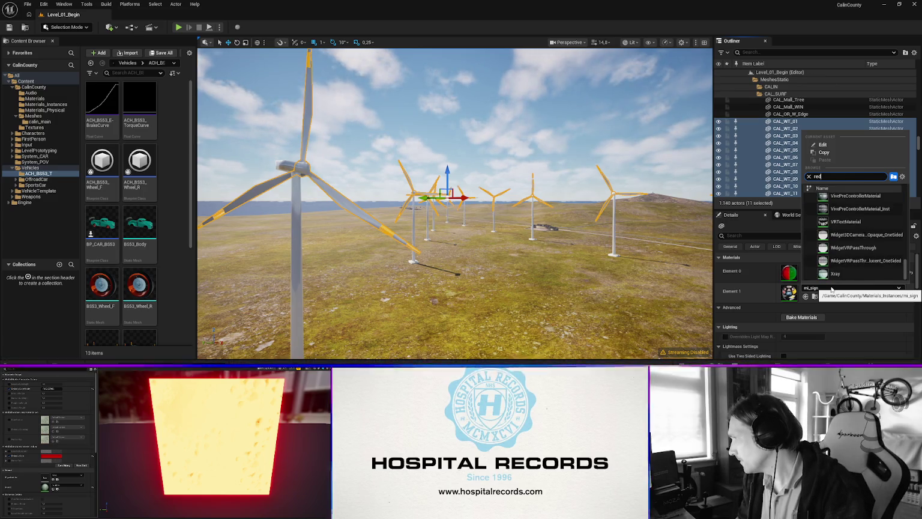
key("BackSpace")
key("BackSpace")
type("mi_red")
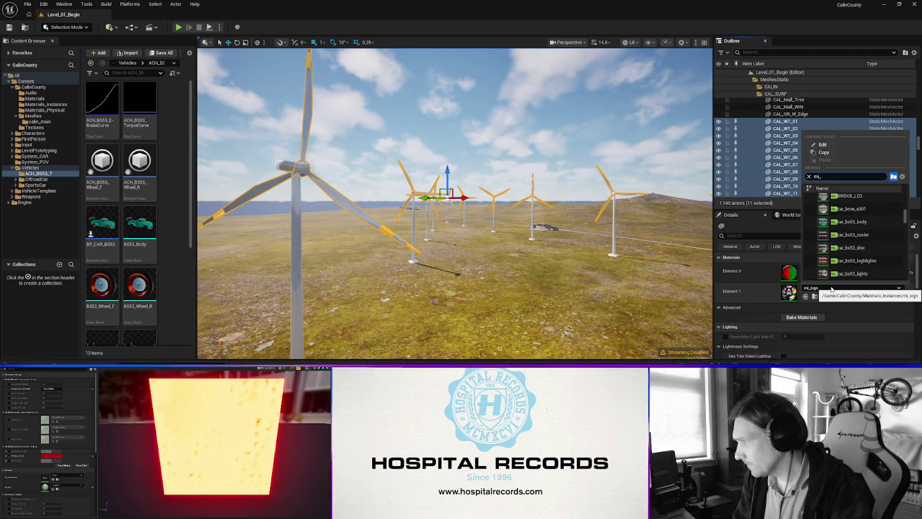
left_click(839, 199)
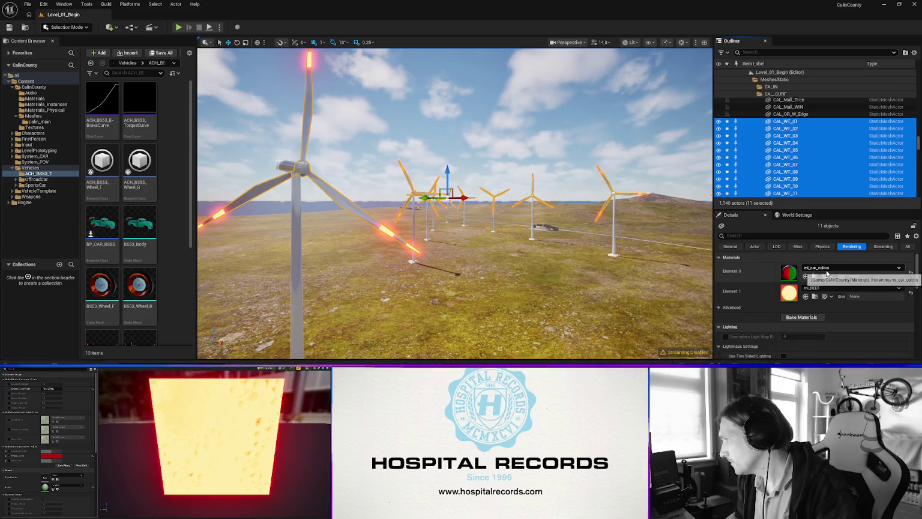
left_click_drag(489, 242, 354, 226)
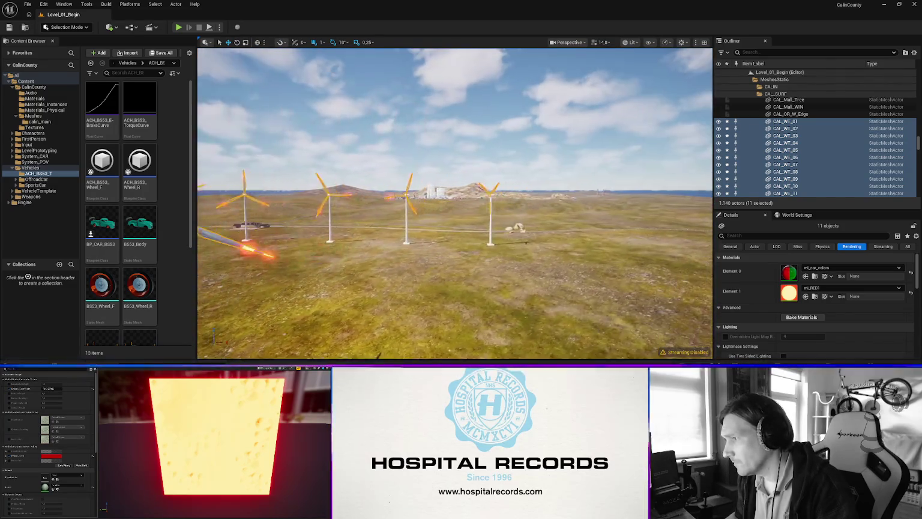
key("f")
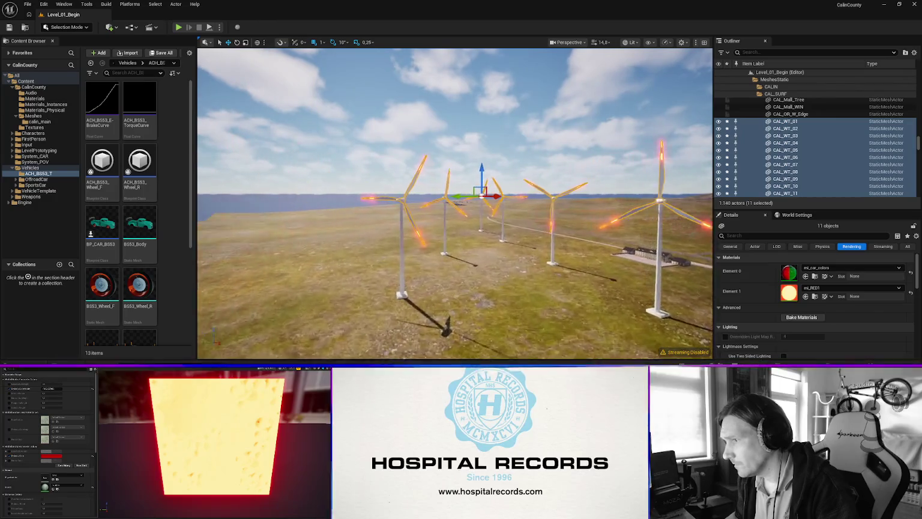
left_click(462, 186)
mouse_move(480, 212)
left_mouse_down()
mouse_move(519, 213)
mouse_move(483, 204)
left_mouse_up()
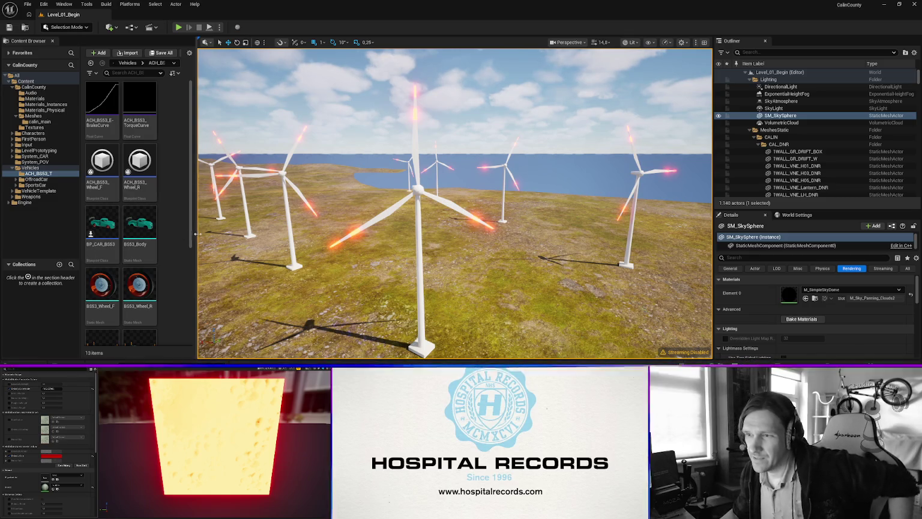
- Widen the Content Browser panel and select the vehicle's AnimBP asset
left_click_drag(195, 234, 298, 233)
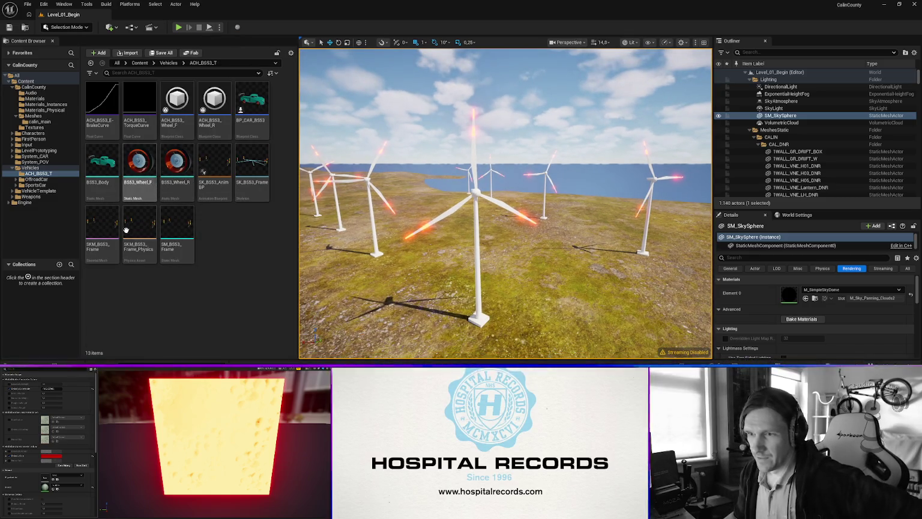
mouse_move(217, 177)
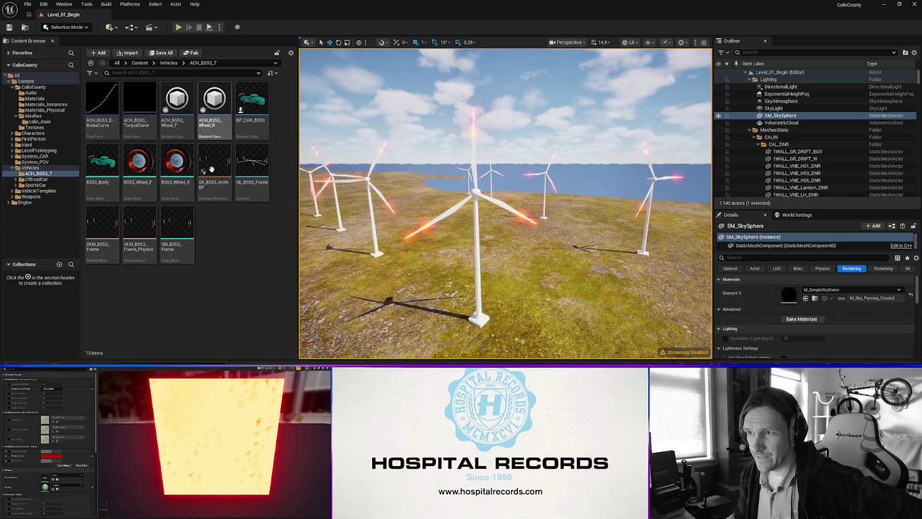
left_click(220, 198)
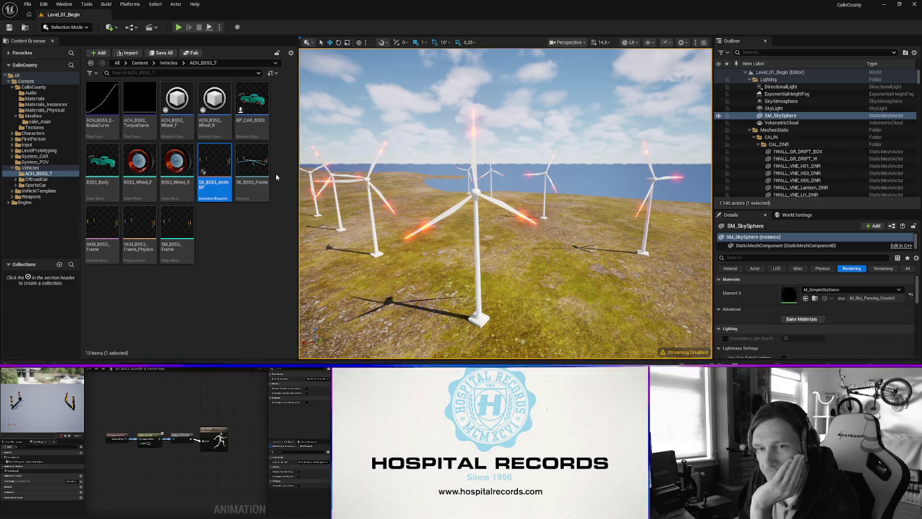
mouse_move(161, 153)
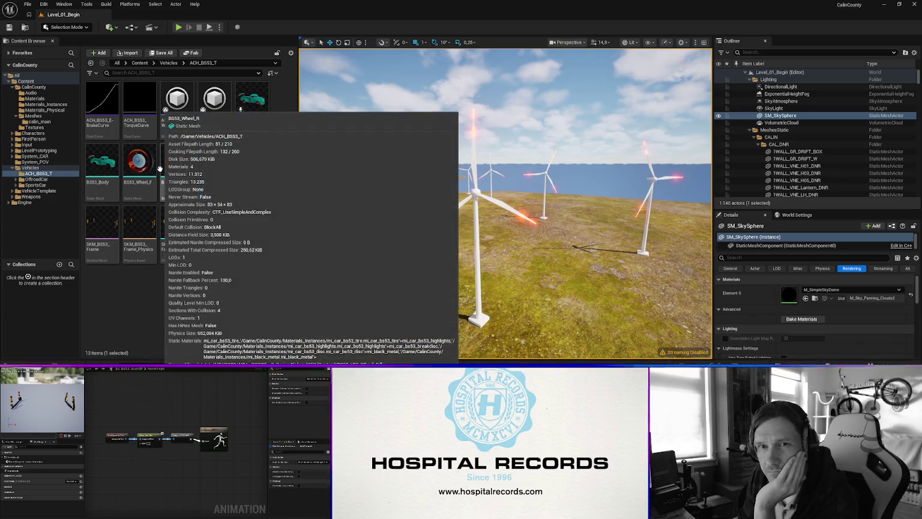
mouse_move(186, 135)
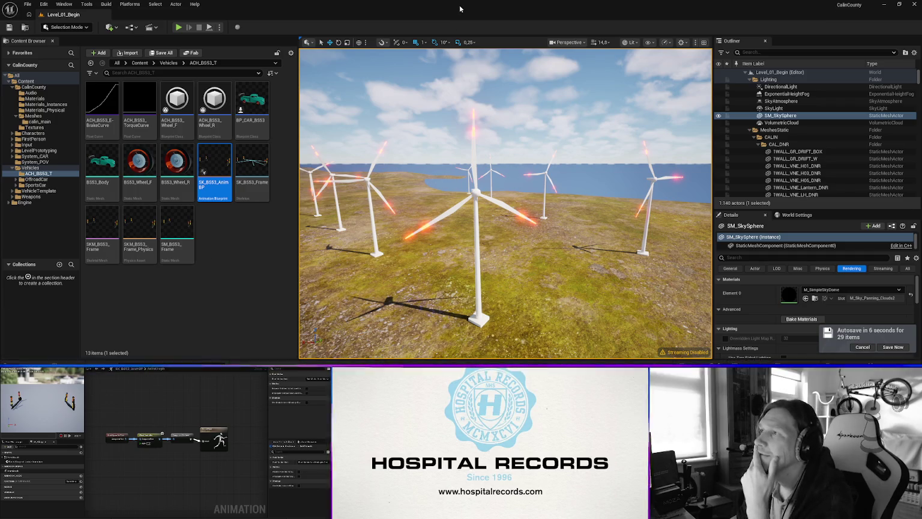
- Save all modified level content, then select the wall actor 1WALL_GR_DRIFT_BOX
key("ctrl+s")
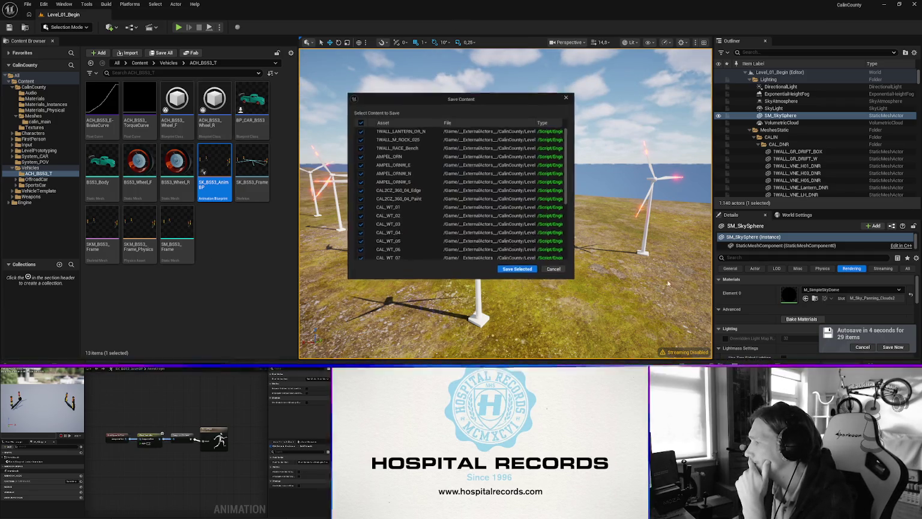
key("Return")
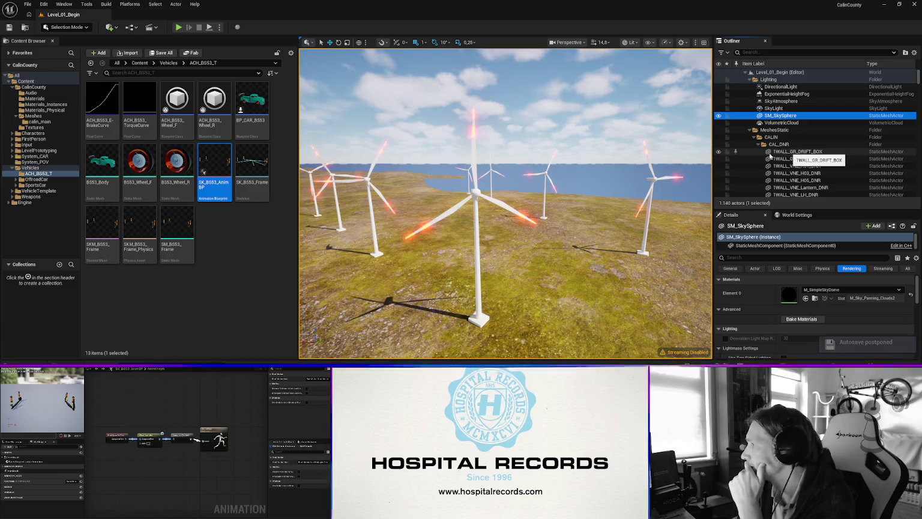
left_click(800, 153)
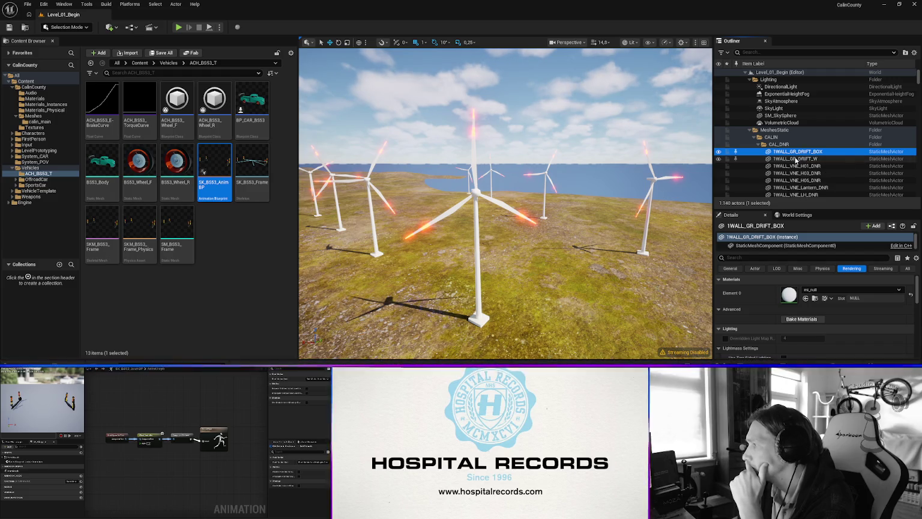
- Extend the selection to the wall actors and try MI_OffroadCar_Lights as their Element 0 material
scroll(798, 166, "down", 3)
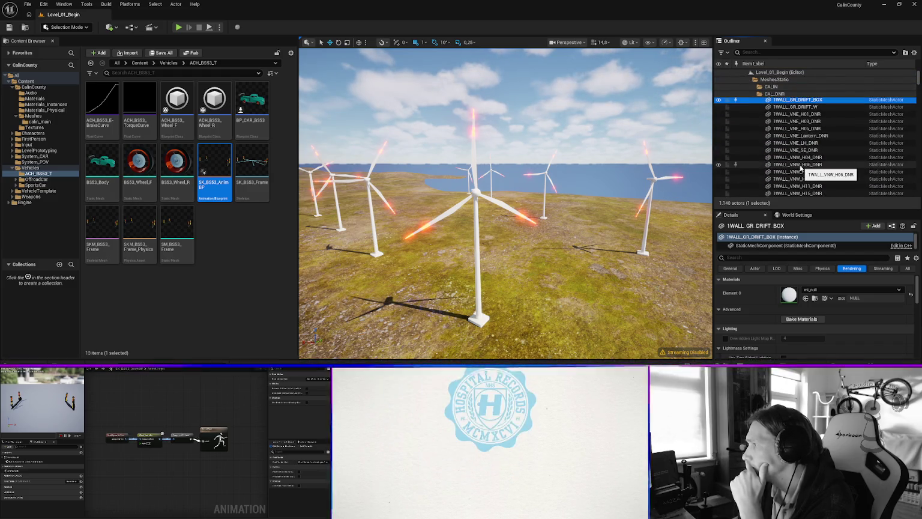
scroll(800, 168, "down", 2)
scroll(798, 174, "down", 3)
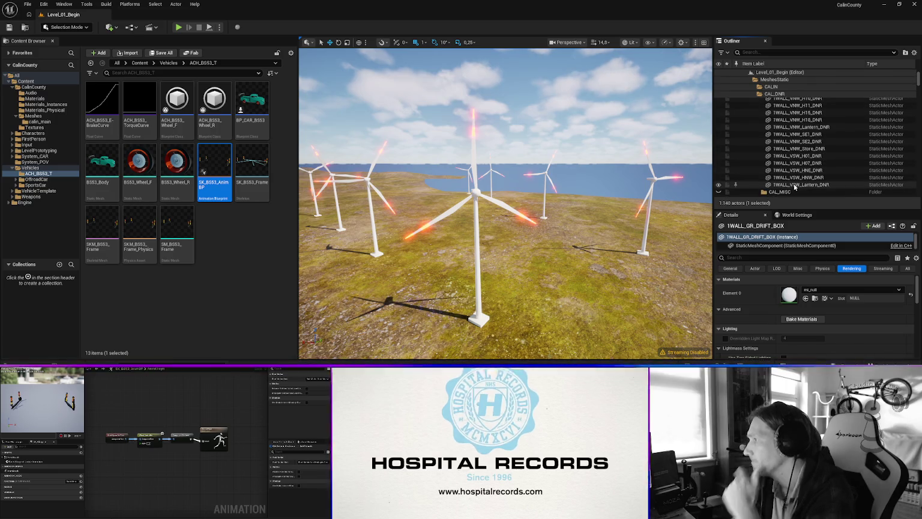
left_click(794, 186, "shift")
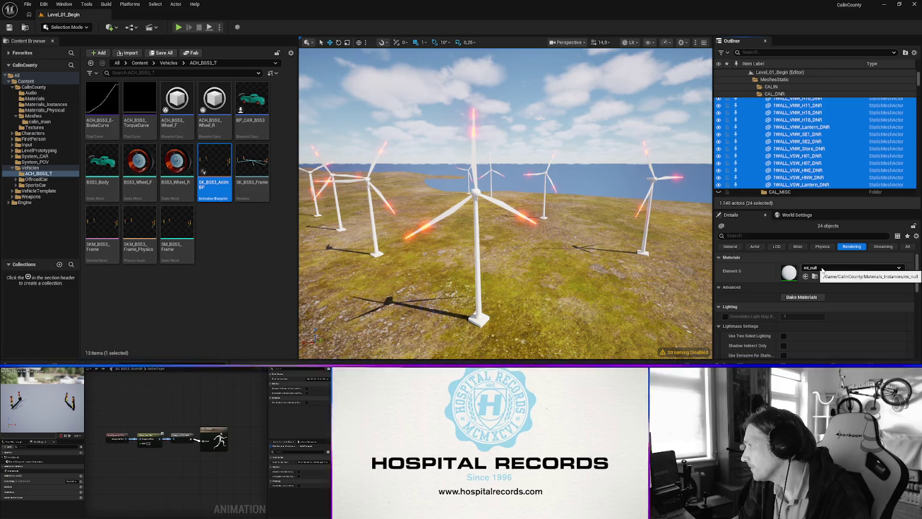
left_click(822, 270)
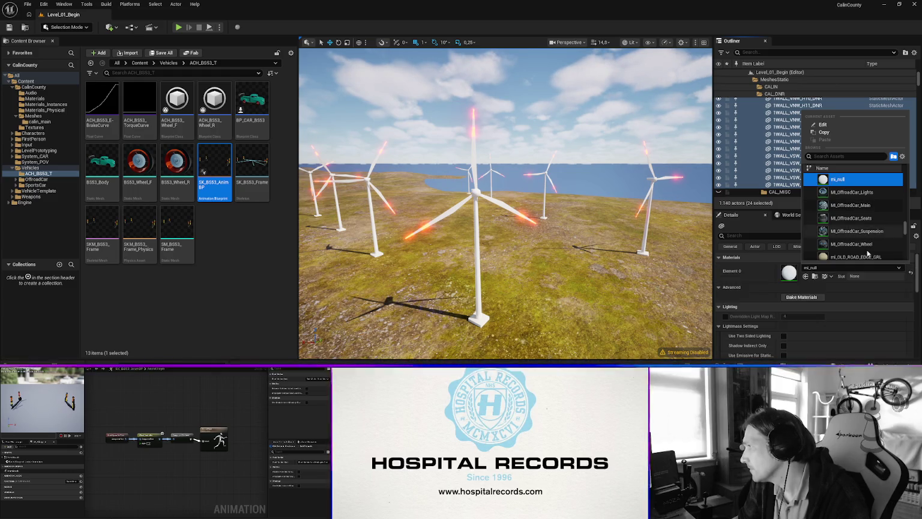
left_click(851, 192)
key("Escape")
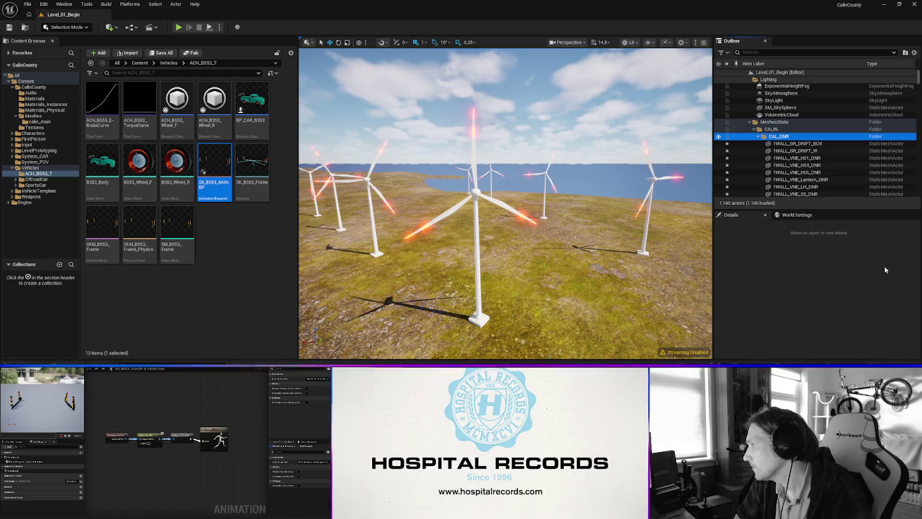
- Check 1WALL_GR_DRIFT_BOX's material, then select all 24 actors in CAL_DNR via Select > All Descendants
left_click(790, 147)
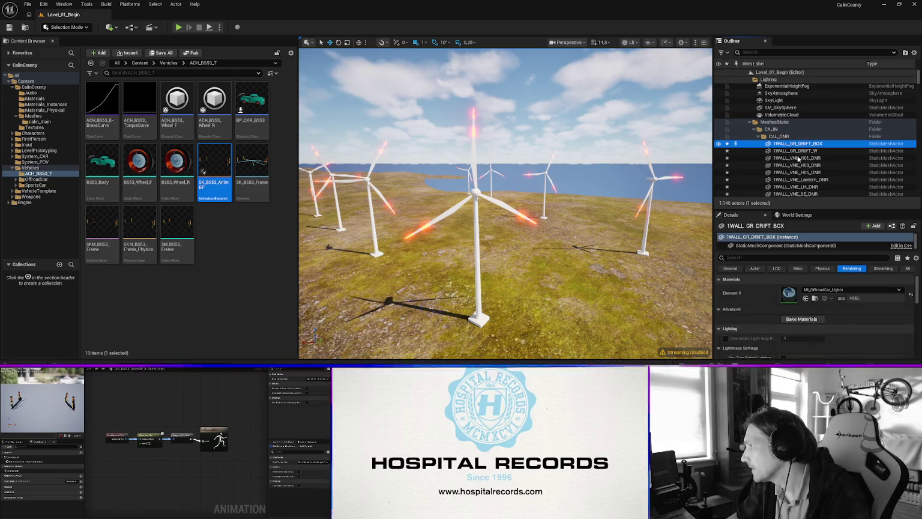
scroll(804, 165, "down", 5)
scroll(804, 162, "up", 5)
left_click(784, 102)
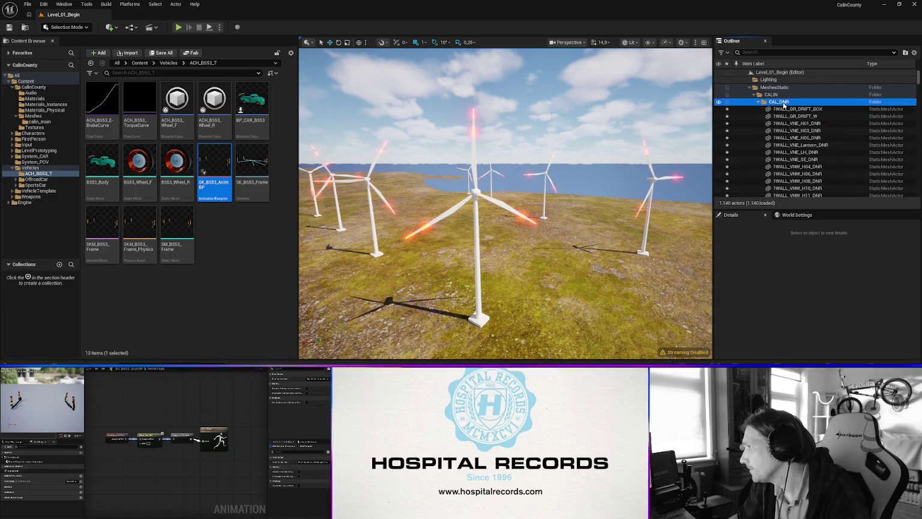
right_click(784, 102)
mouse_move(807, 153)
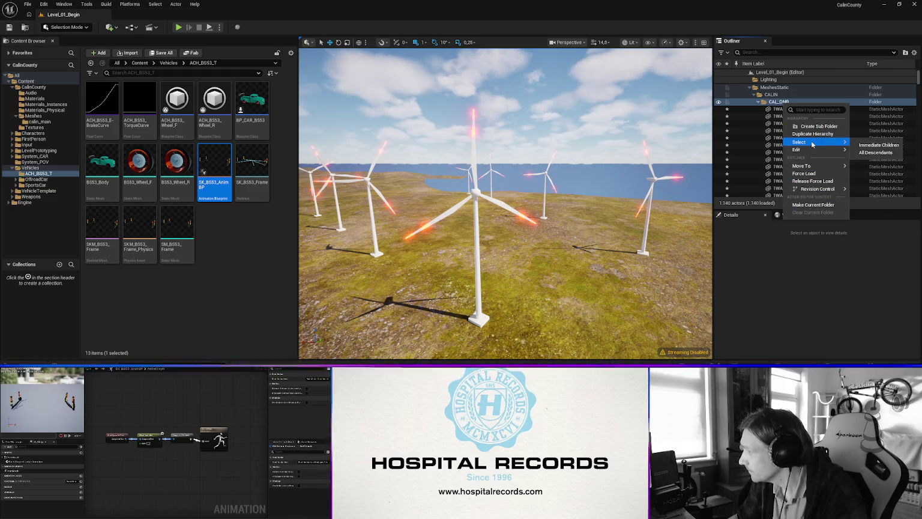
left_click(877, 157)
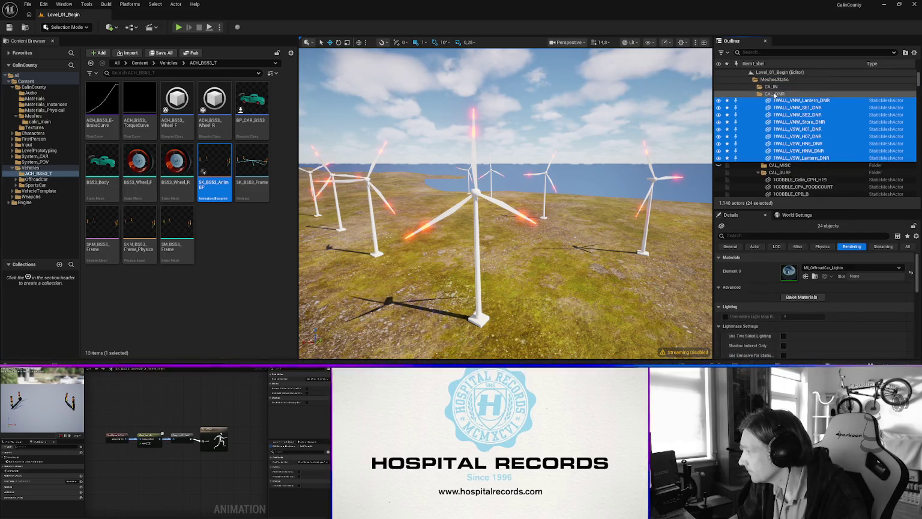
- Undo the trial material swap so the walls return to mi_null
scroll(780, 120, "up", 5)
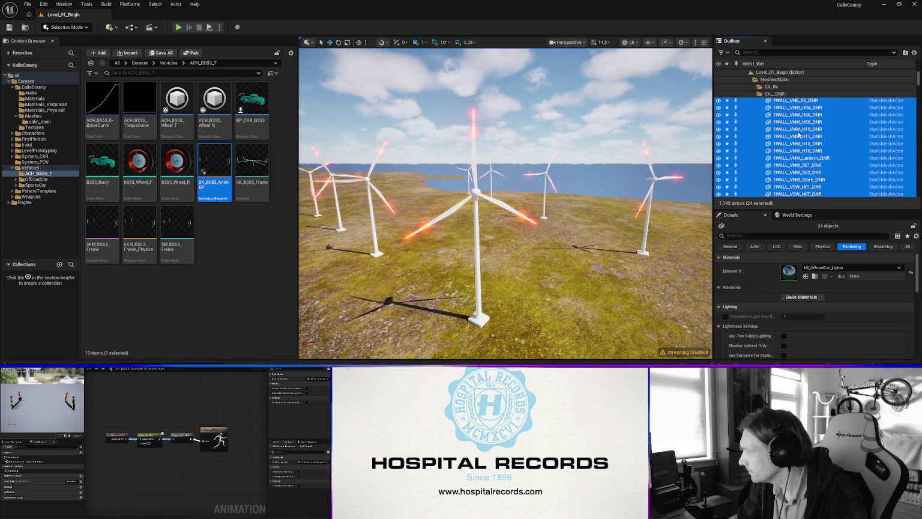
left_click(820, 271)
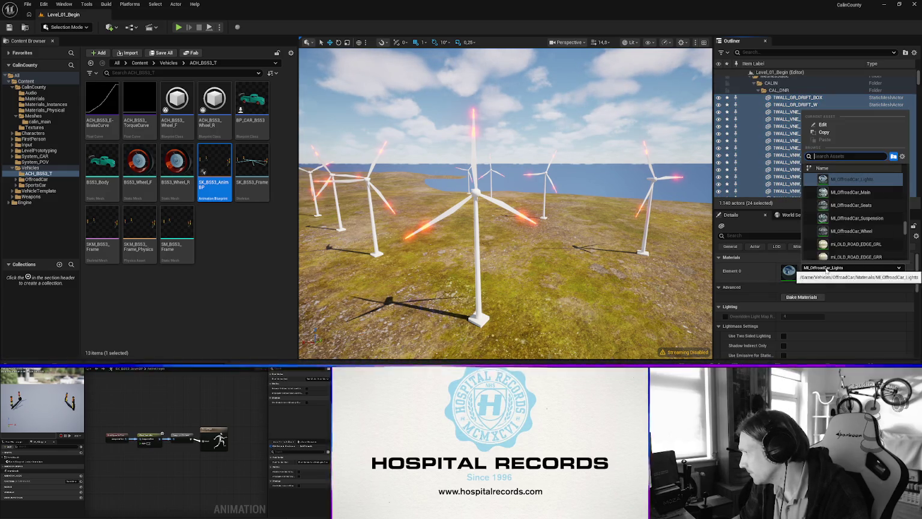
left_click(840, 189)
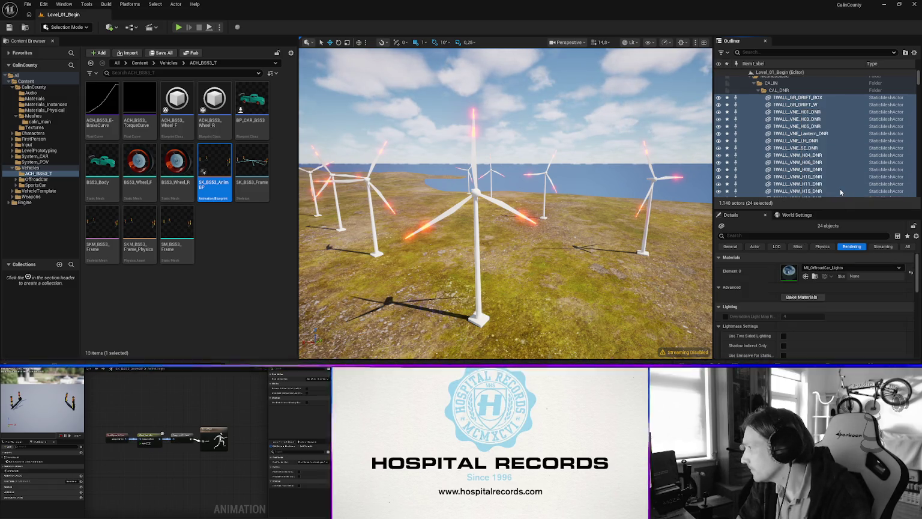
key("ctrl+z")
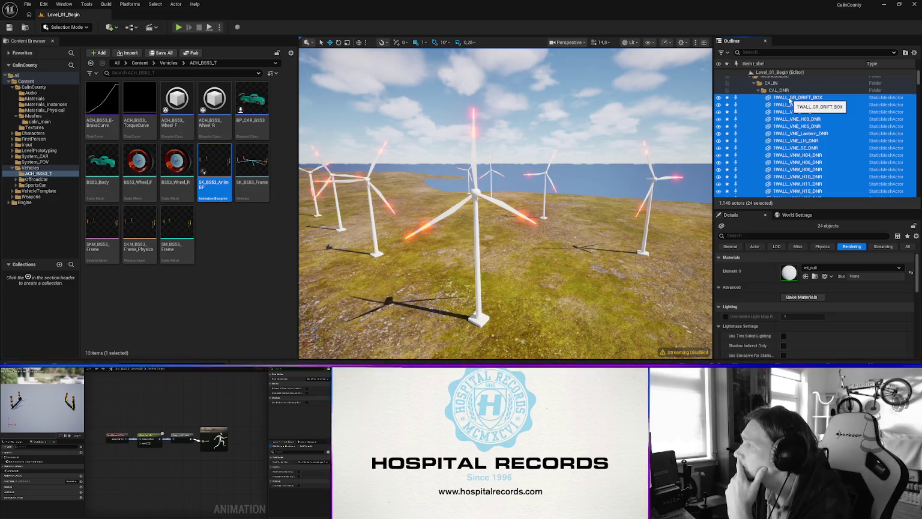
- Open the selected walls with Edit Selection in Property Matrix and maximize that window
right_click(790, 100)
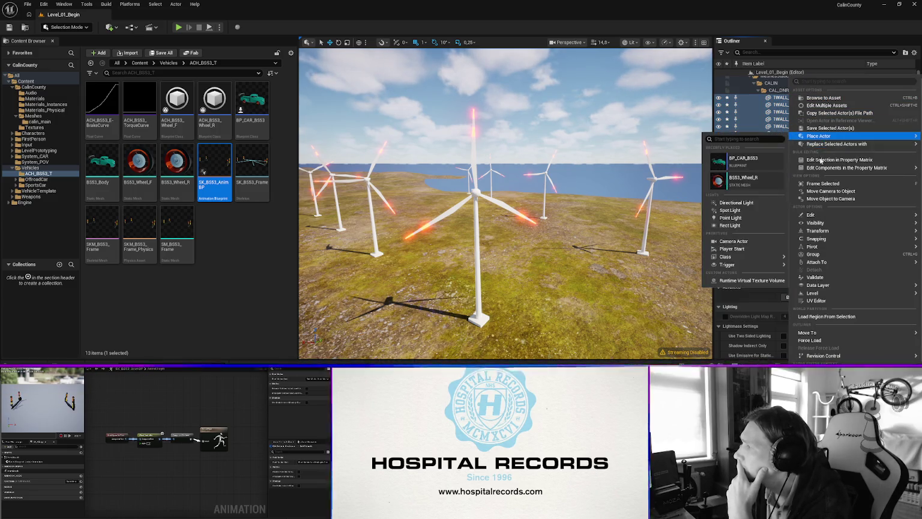
mouse_move(819, 174)
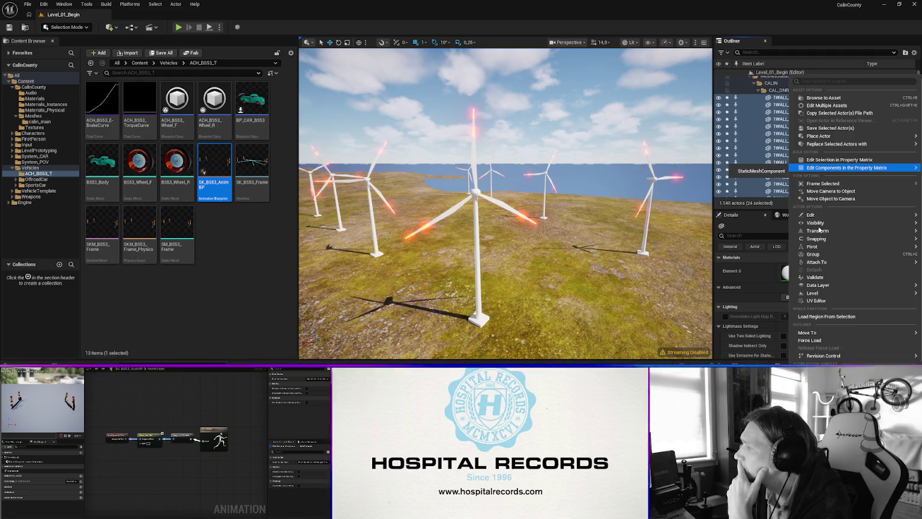
mouse_move(813, 218)
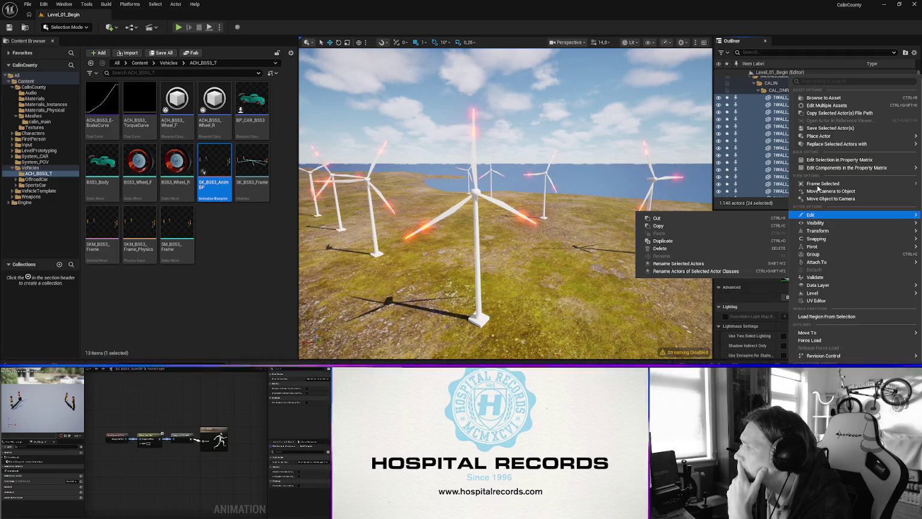
left_click(830, 161)
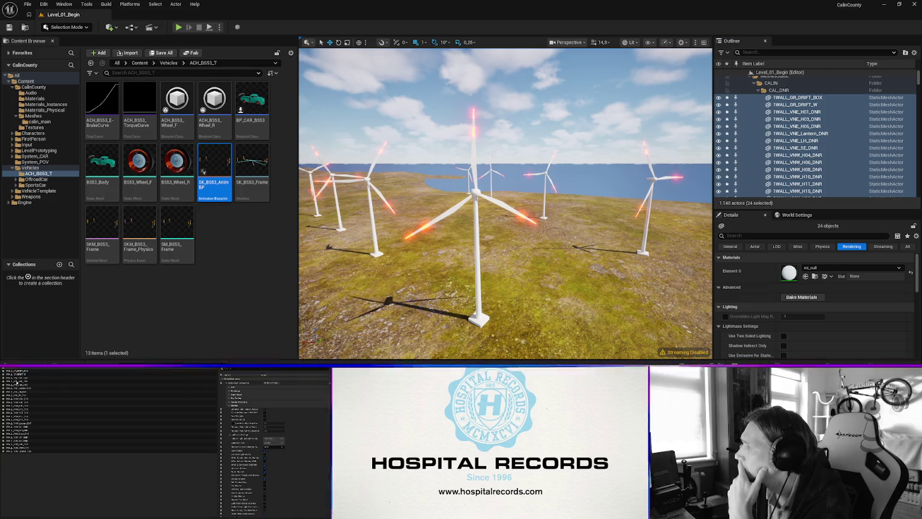
left_click_drag(384, 3, 420, 1)
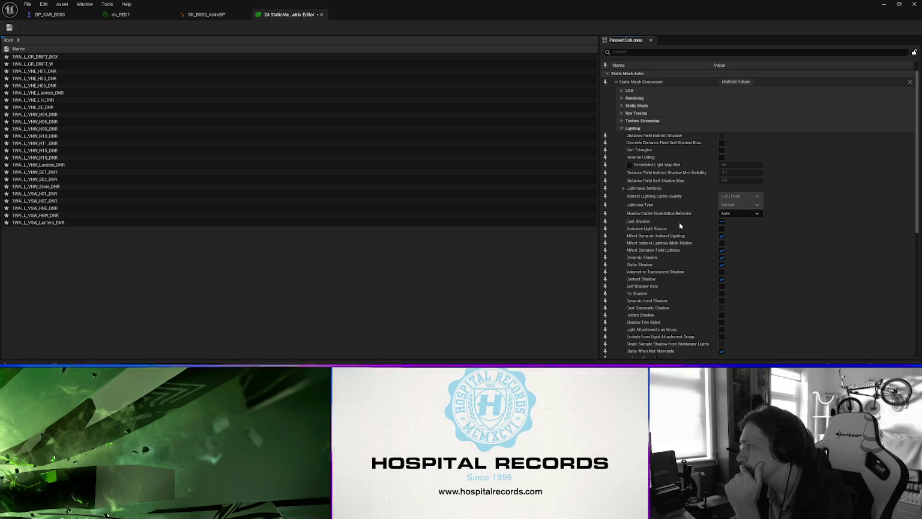
- Uncheck Cast Shadow under Lighting for all 24 wall meshes and review the properties
left_click(722, 222)
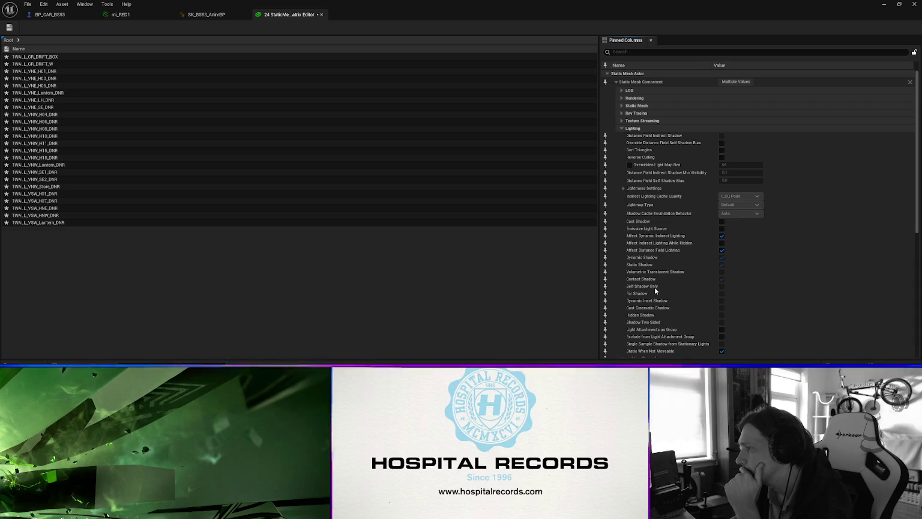
scroll(676, 291, "down", 3)
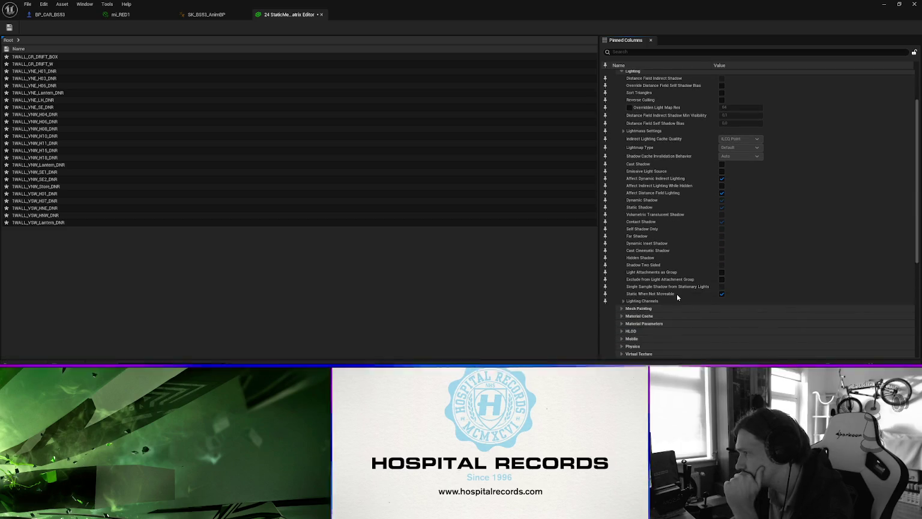
scroll(676, 294, "down", 1)
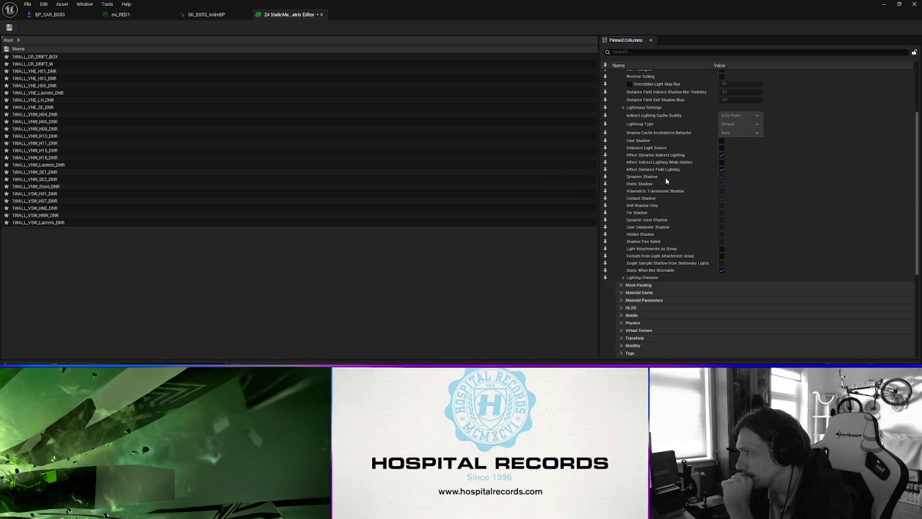
left_click(721, 170)
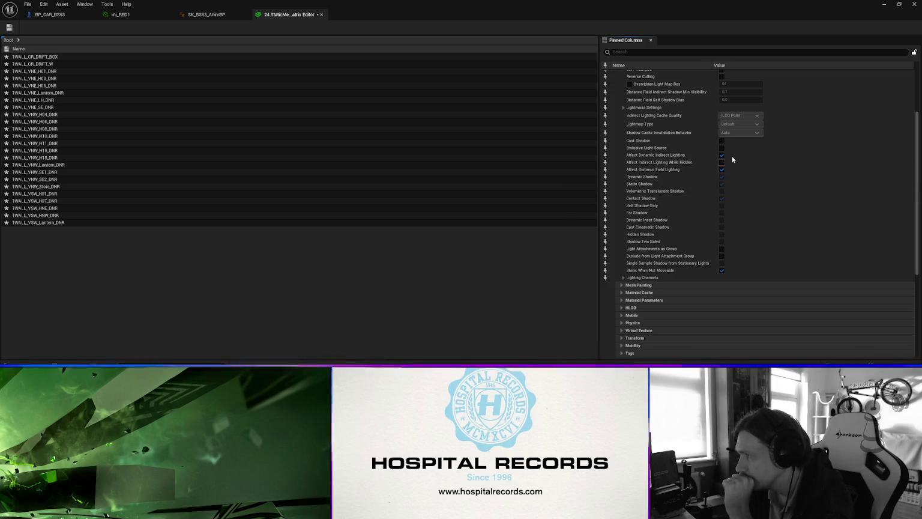
scroll(716, 151, "up", 2)
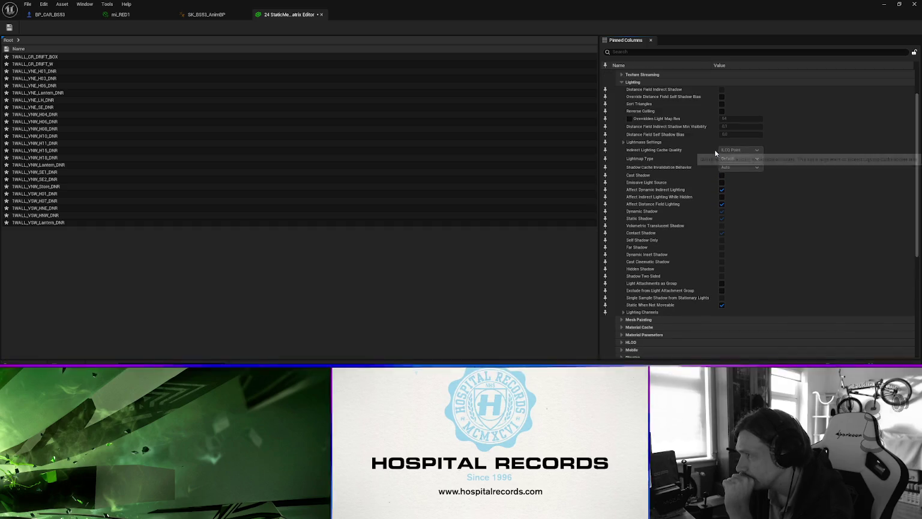
scroll(645, 149, "up", 3)
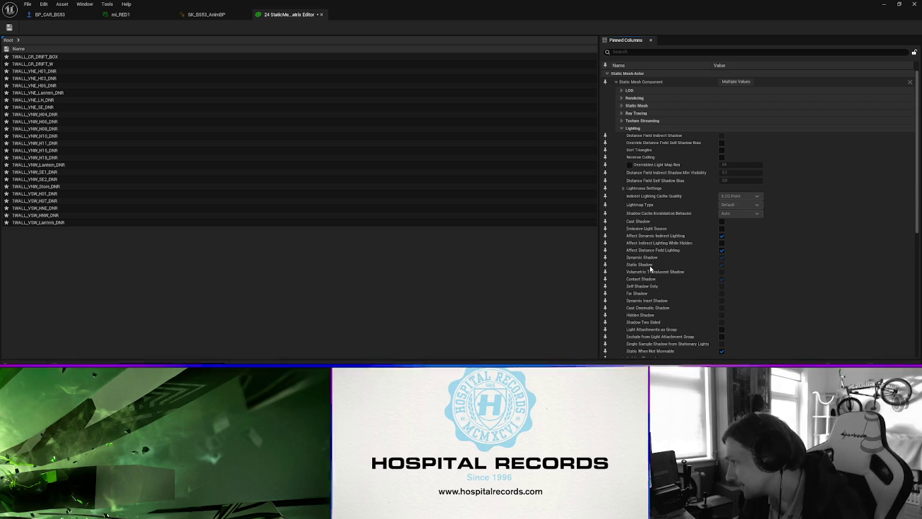
scroll(650, 267, "down", 2)
scroll(651, 263, "down", 3)
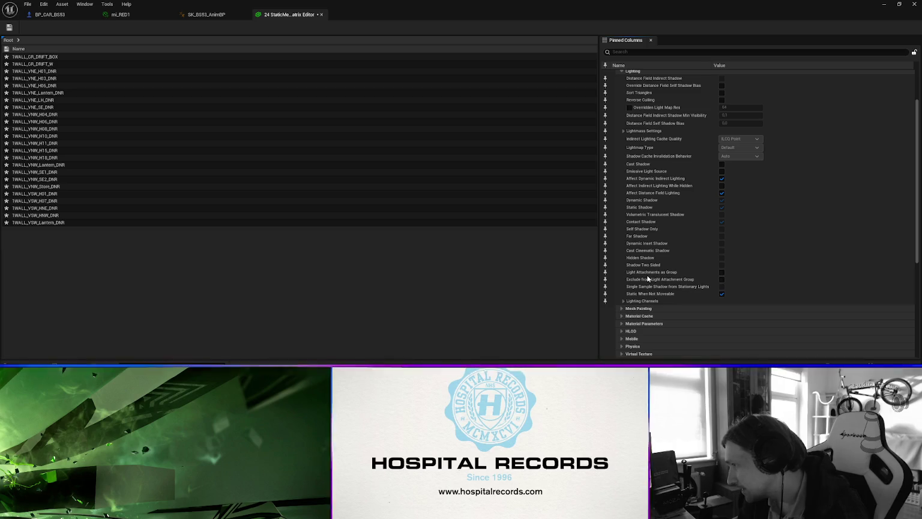
scroll(648, 277, "down", 4)
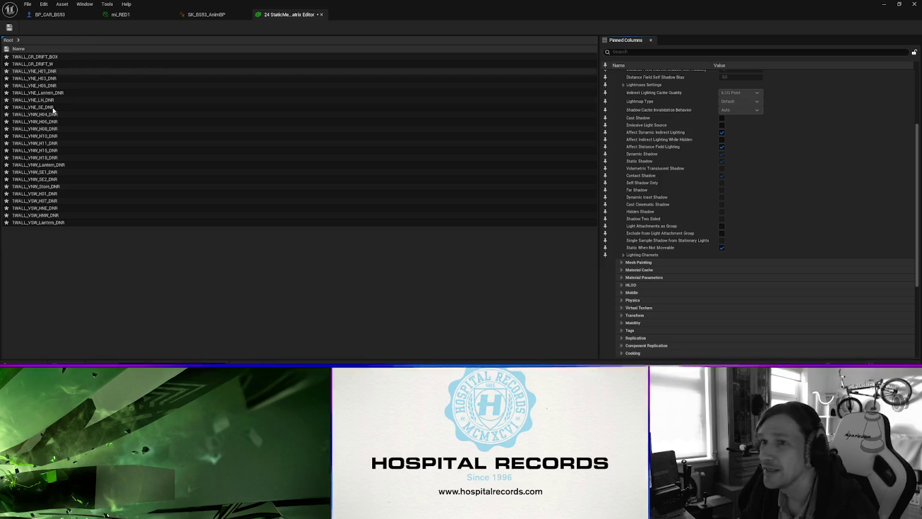
- Select every wall row from 1WALL_GR_DRIFT_BOX to 1WALL_VSW_Lantern_DNR and toggle Cast Shadow on then off
left_click(121, 57)
left_click(188, 220, "shift")
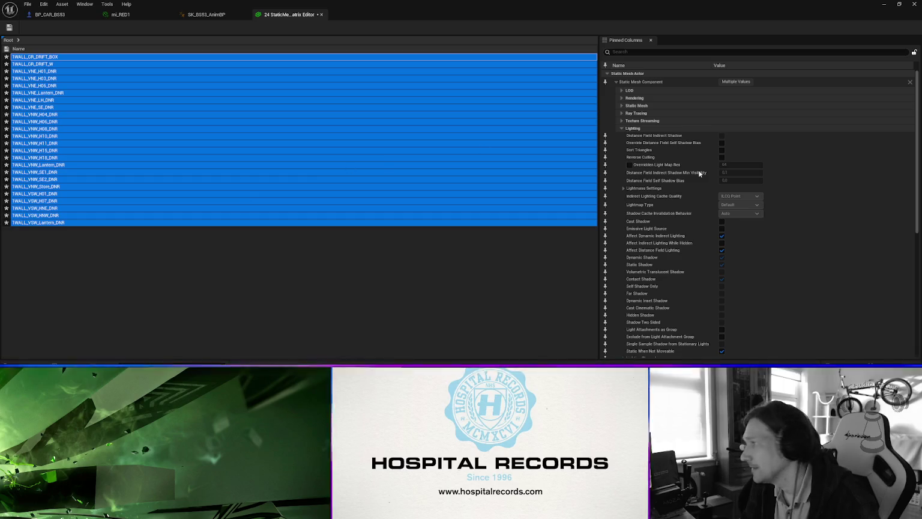
left_click(722, 221)
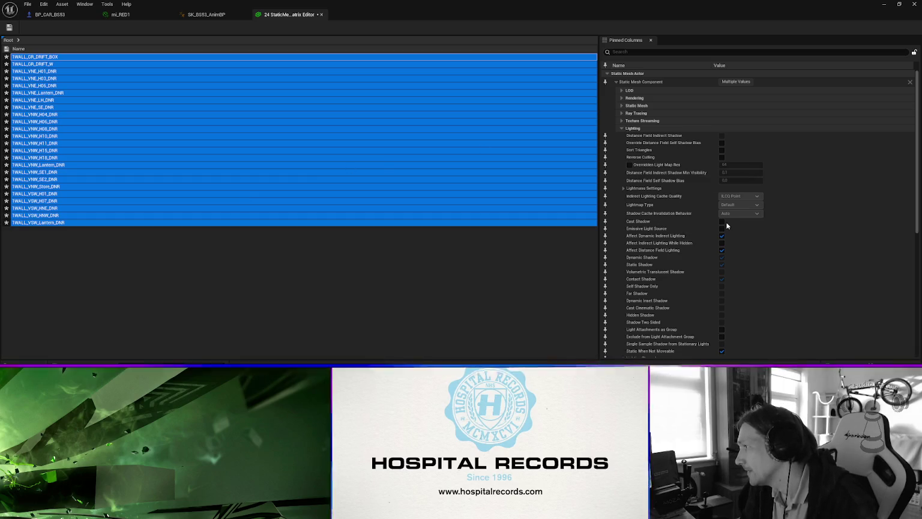
left_click(722, 222)
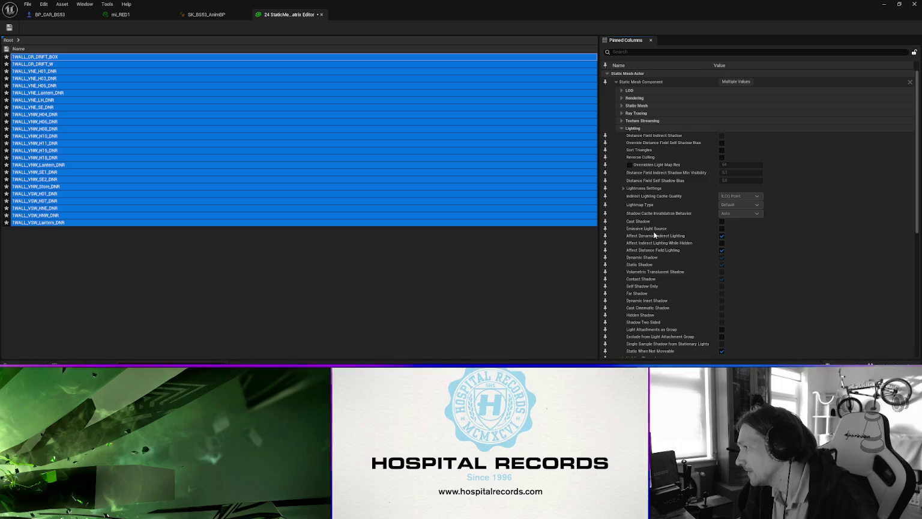
- Expand the actor's Rendering category and tick Actor Hidden In Game for all walls
scroll(644, 273, "down", 3)
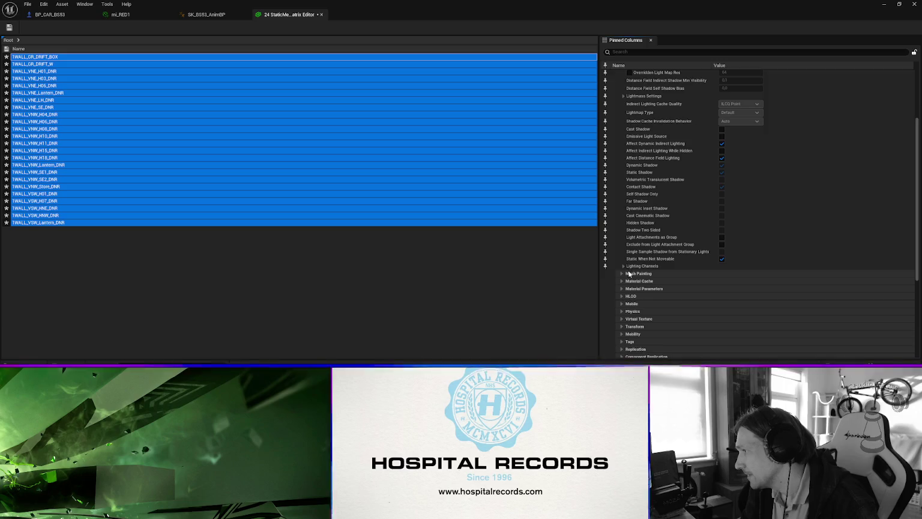
scroll(639, 270, "down", 2)
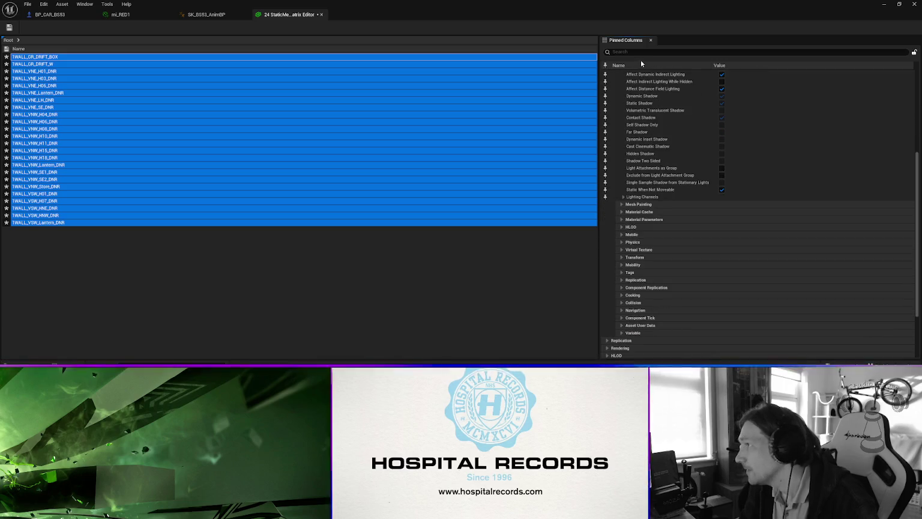
scroll(607, 280, "down", 2)
left_click(606, 279)
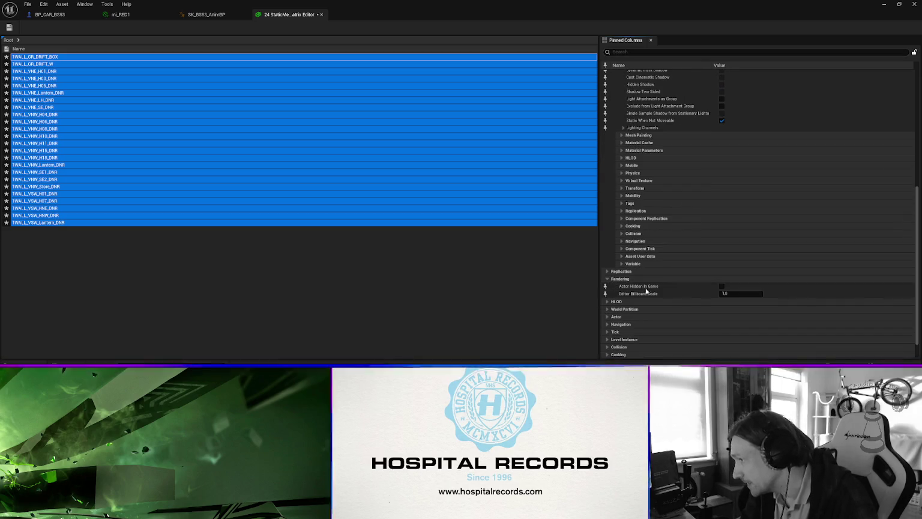
scroll(630, 273, "down", 1)
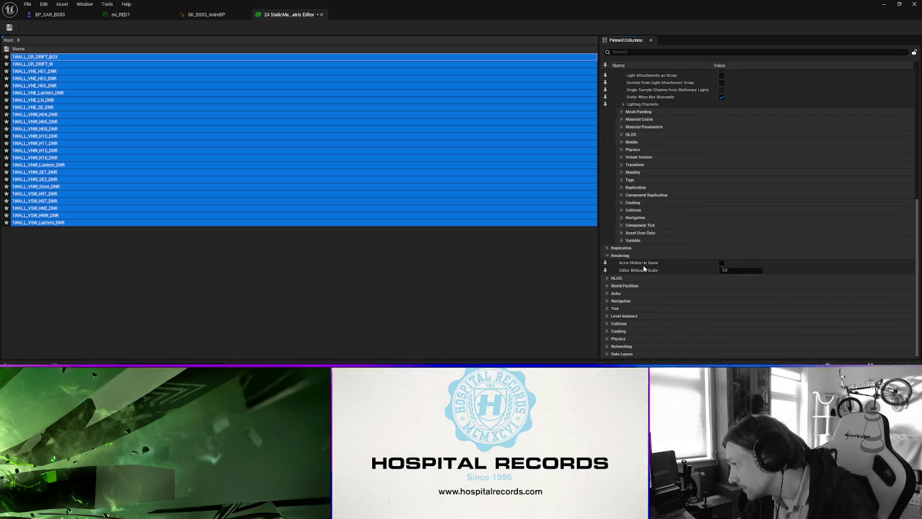
mouse_move(646, 267)
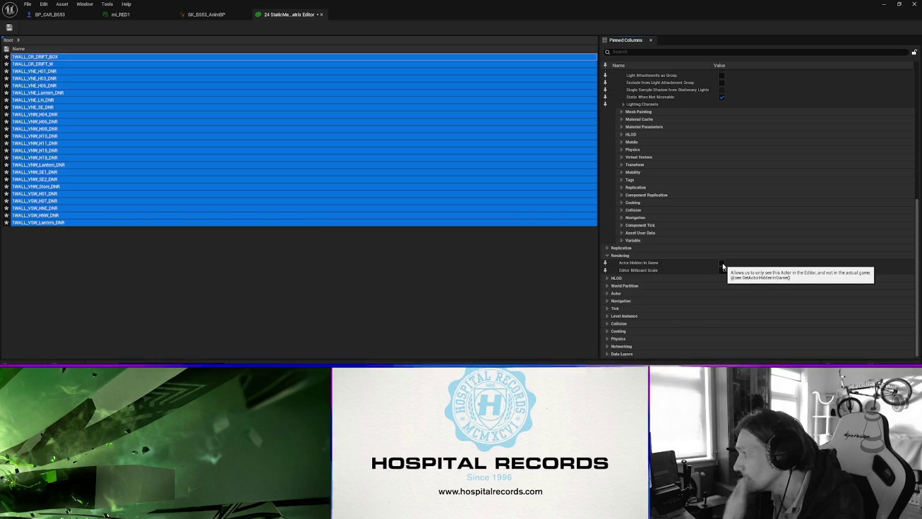
left_click(722, 264)
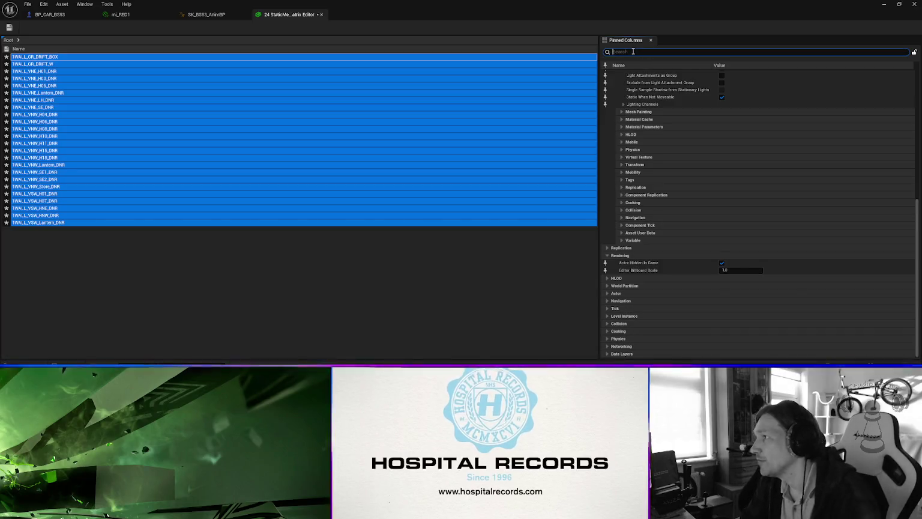
- Filter properties with 'vid', tick Visible for every wall mesh component, then clear the filter
type("vid")
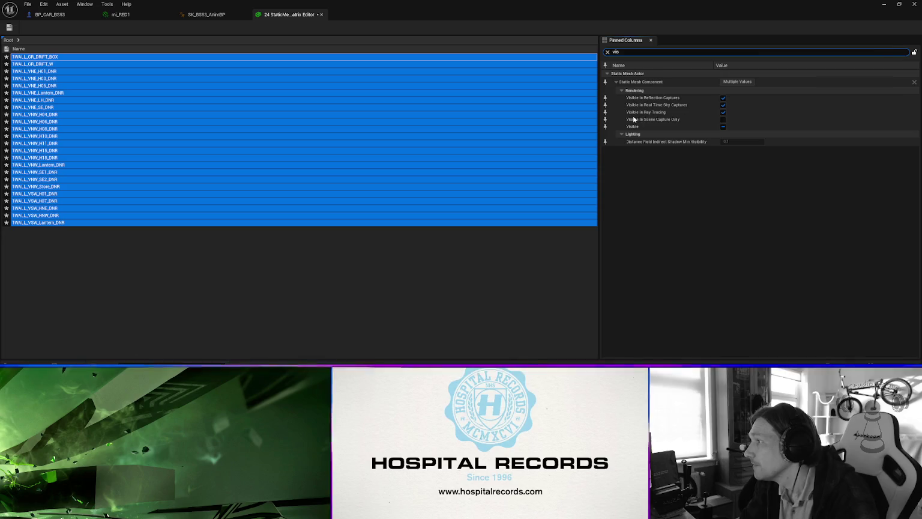
left_click(724, 126)
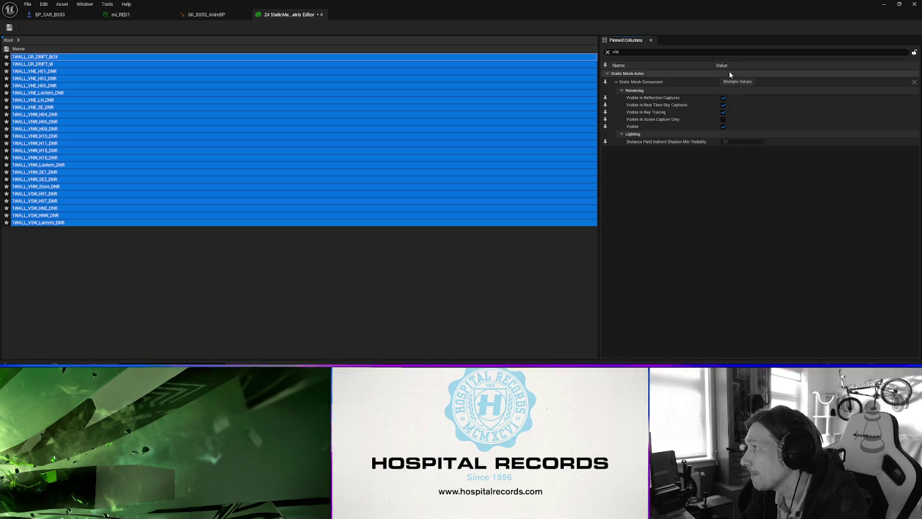
left_click(607, 53)
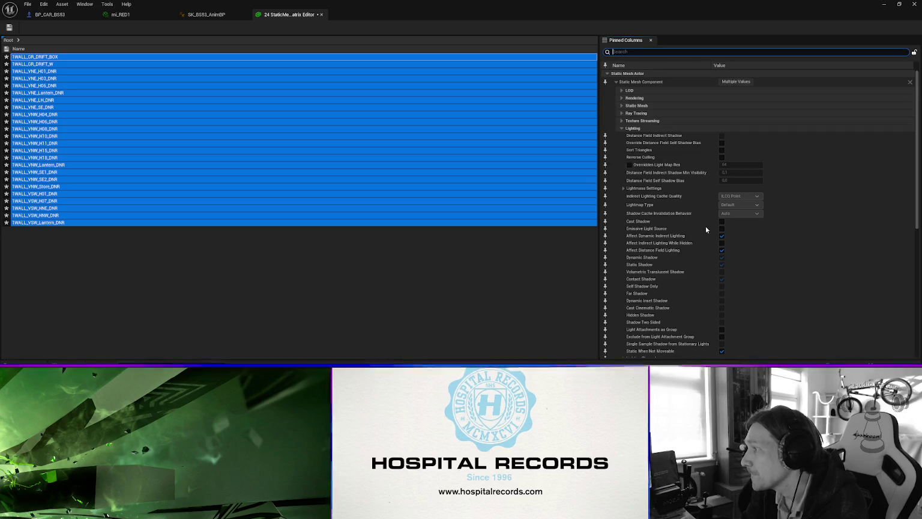
- Expand the Collision settings to review them for the walls
scroll(641, 227, "down", 5)
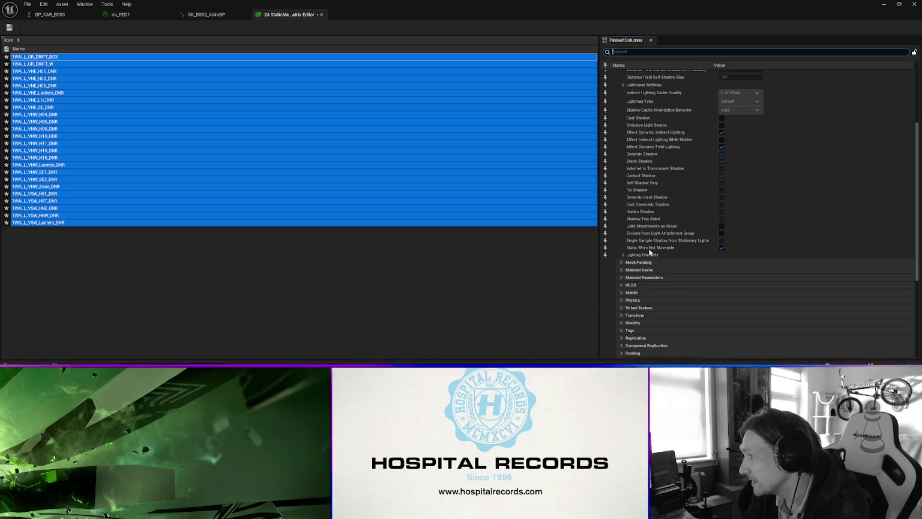
scroll(650, 259, "down", 6)
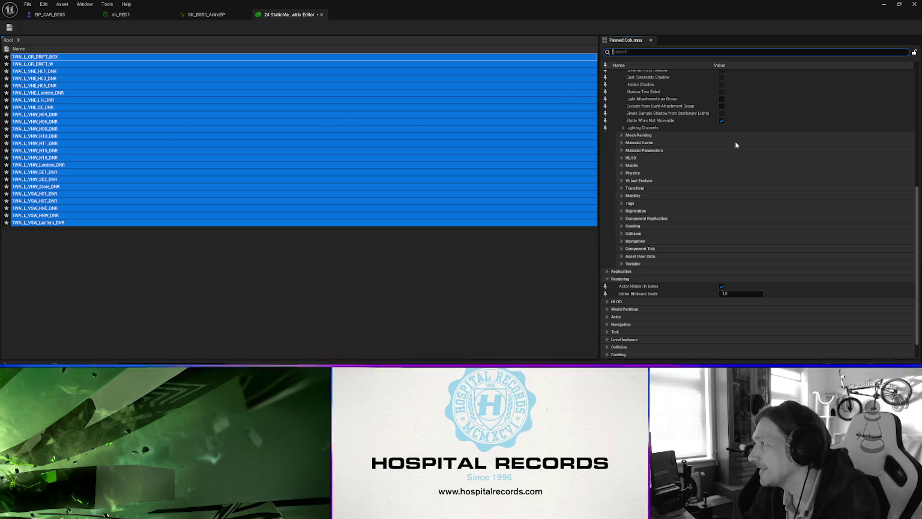
scroll(657, 225, "down", 1)
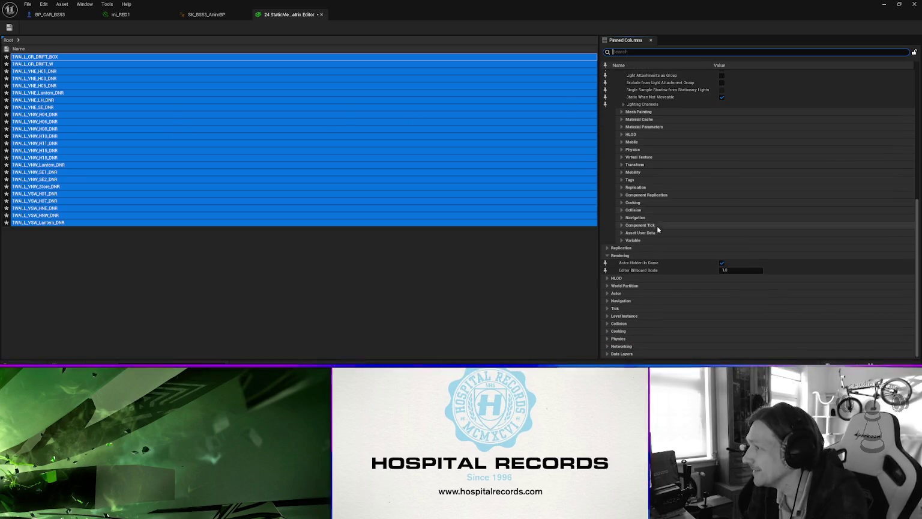
left_click(623, 209)
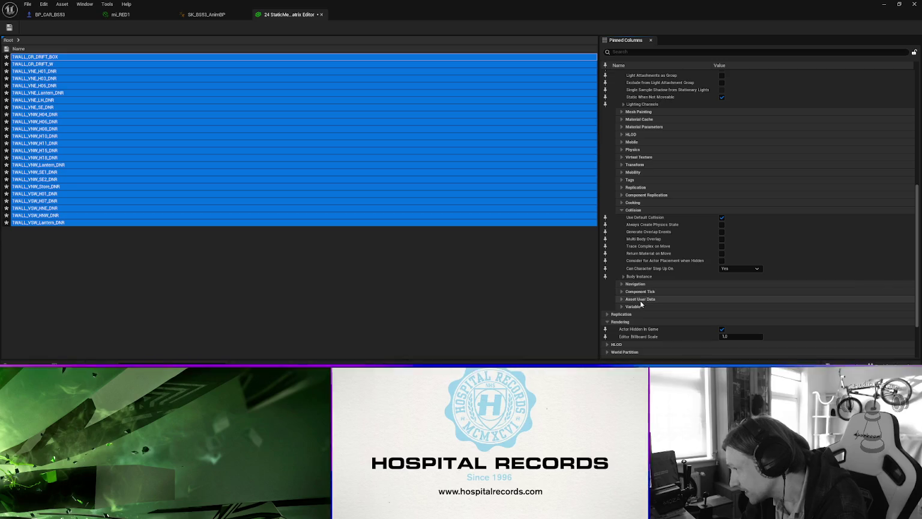
scroll(623, 124, "up", 3)
scroll(623, 123, "up", 5)
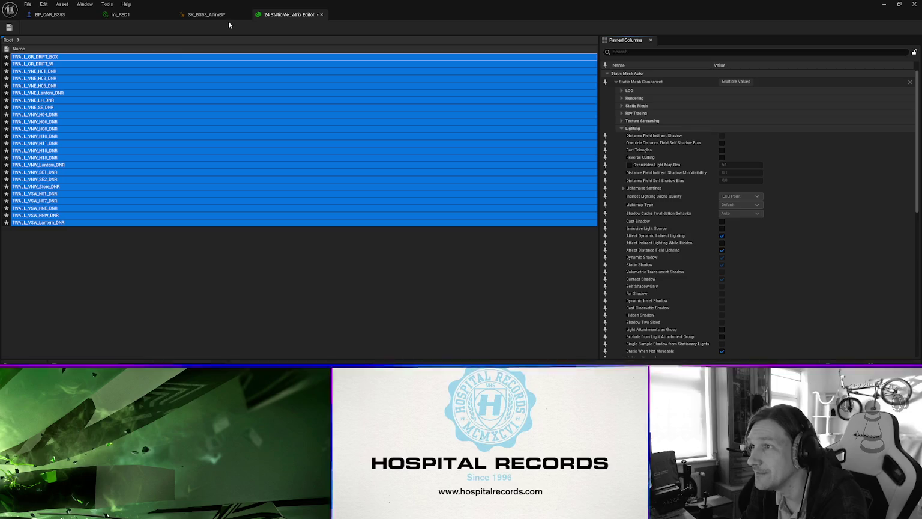
left_click(627, 51)
- Filter properties for 'collision', check several wall rows like 1WALL_VNW_Store_DNR, then close the Property Matrix
type("collision")
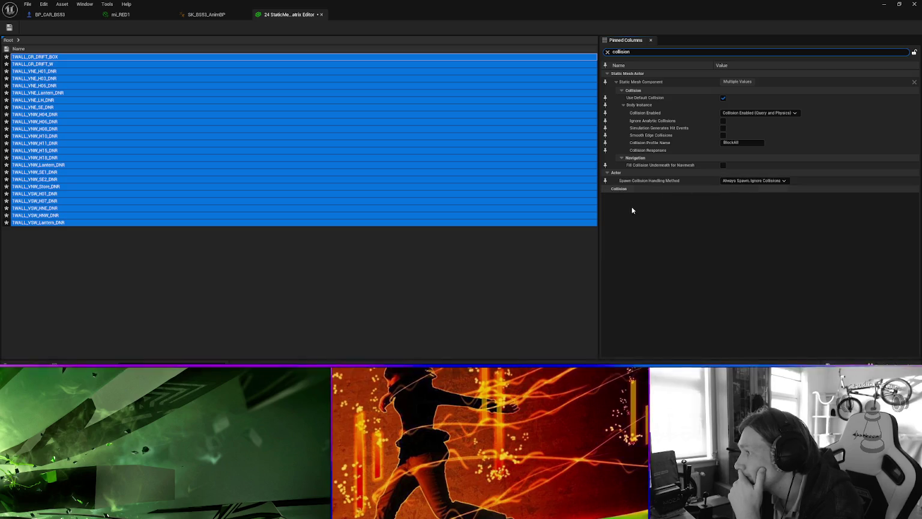
left_click(458, 187)
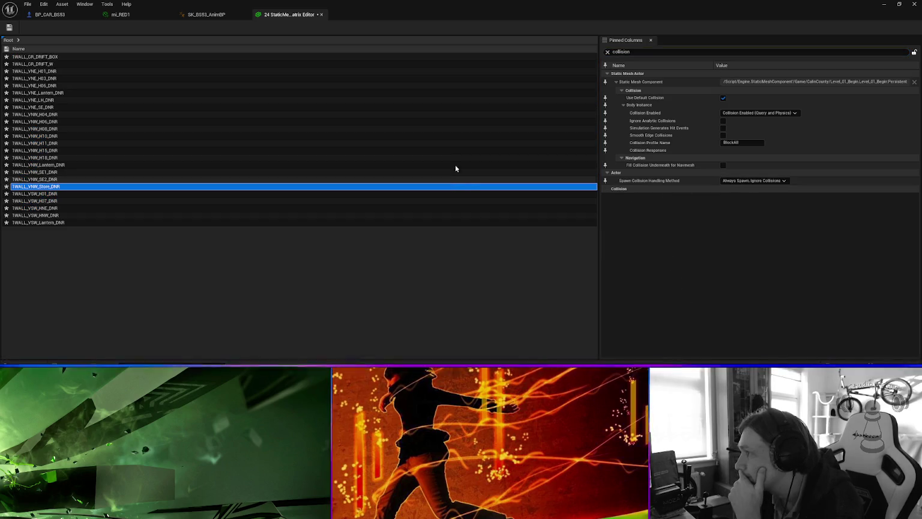
left_click(455, 143)
left_click(453, 112)
left_click(452, 94)
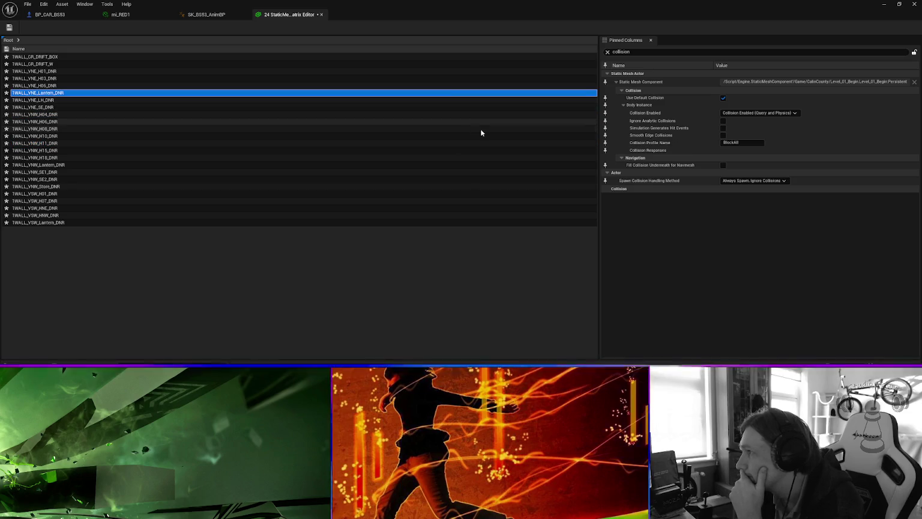
left_click(322, 14)
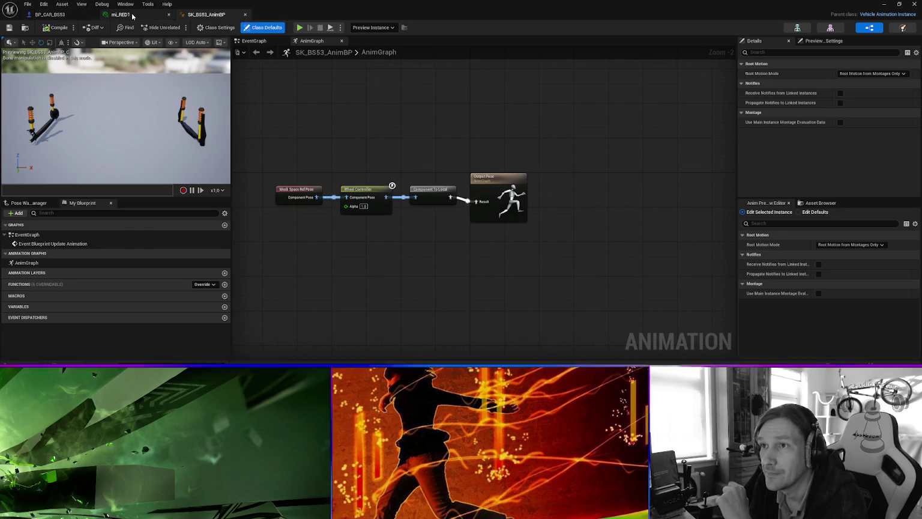
- Close the mi_RED1 tab and move the BP_CAR_BS53 Blueprint editor to the second monitor
left_click(169, 15)
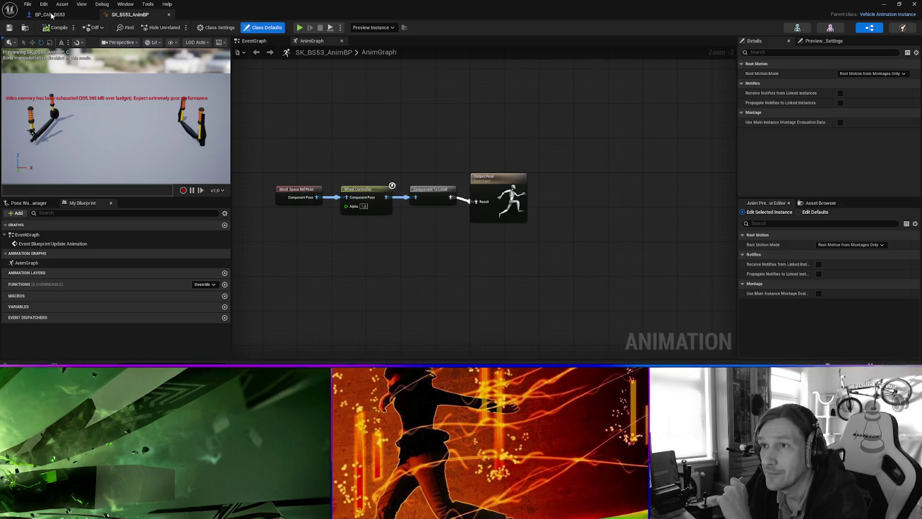
left_click(53, 15)
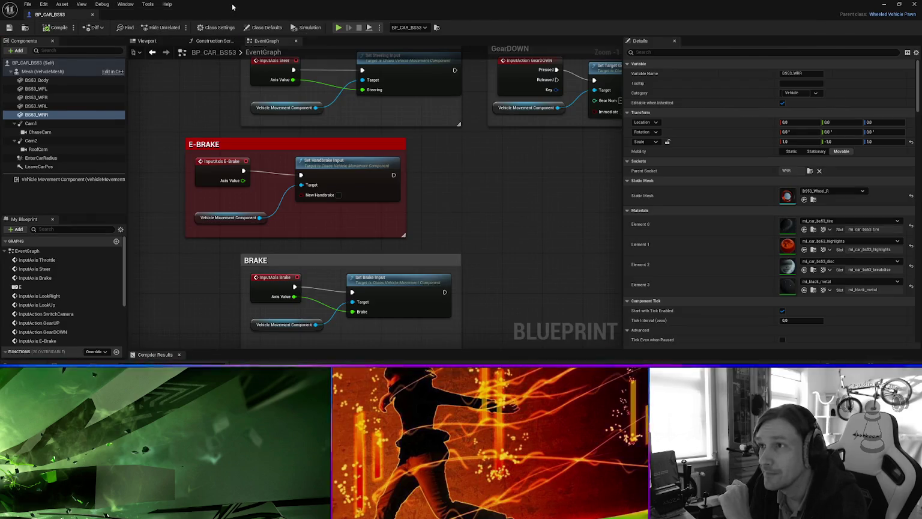
key("super+shift+Left")
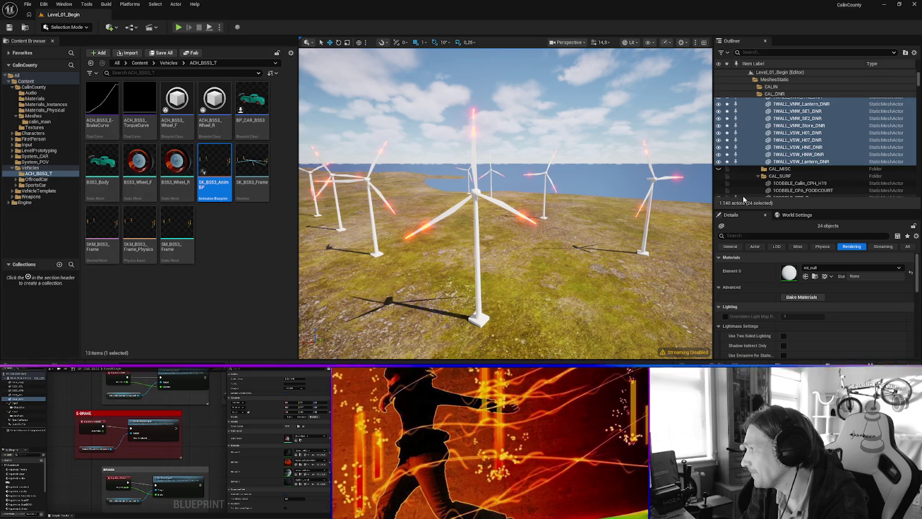
- Select 1WALL_GR_DRIFT_BOX and confirm Actor Hidden In Game is on in its Details
scroll(788, 141, "up", 5)
scroll(786, 141, "up", 2)
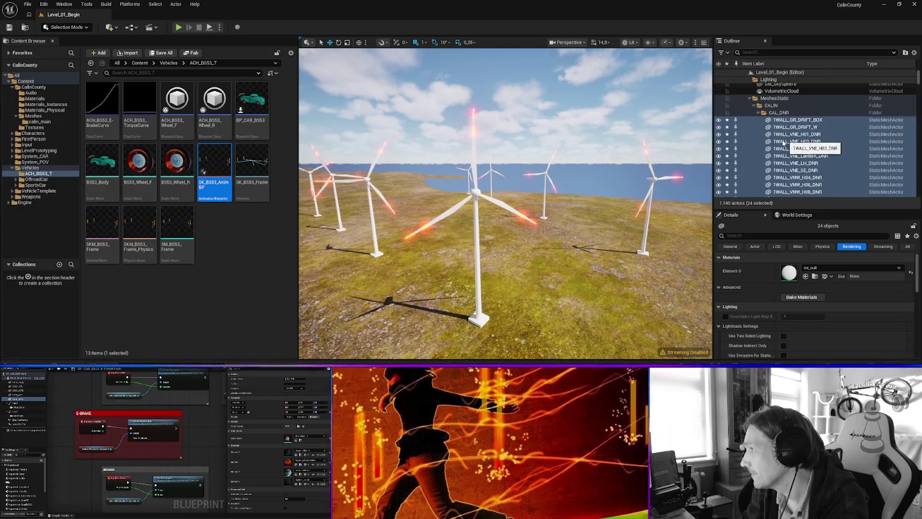
left_click(787, 121)
scroll(762, 318, "down", 6)
scroll(762, 317, "down", 2)
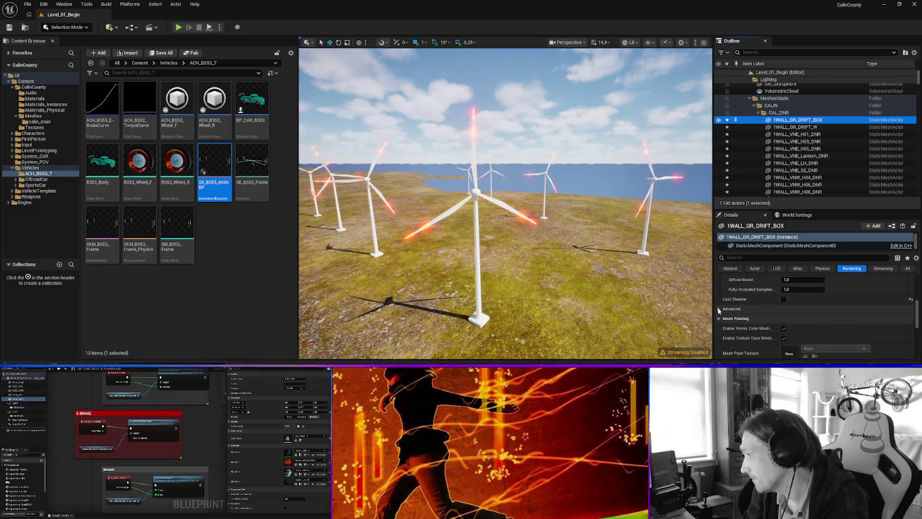
left_click(737, 318)
scroll(753, 318, "down", 1)
scroll(756, 317, "down", 1)
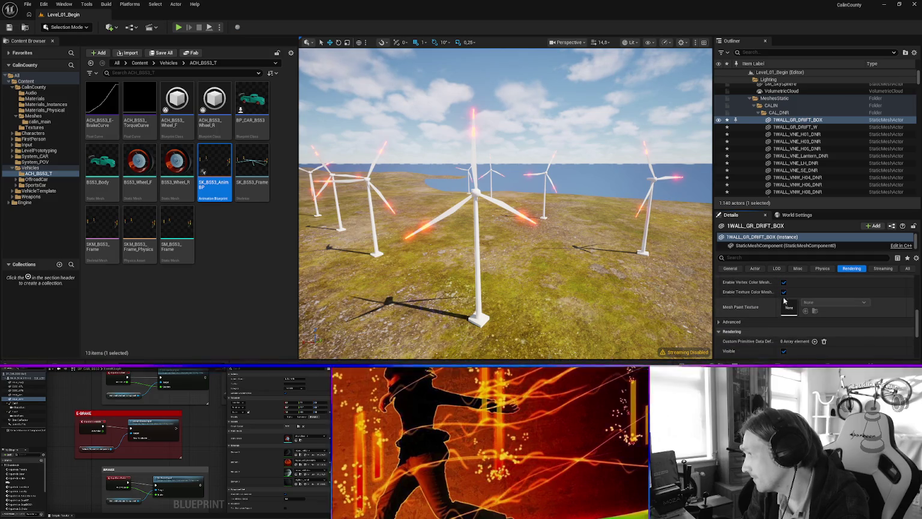
scroll(766, 332, "down", 3)
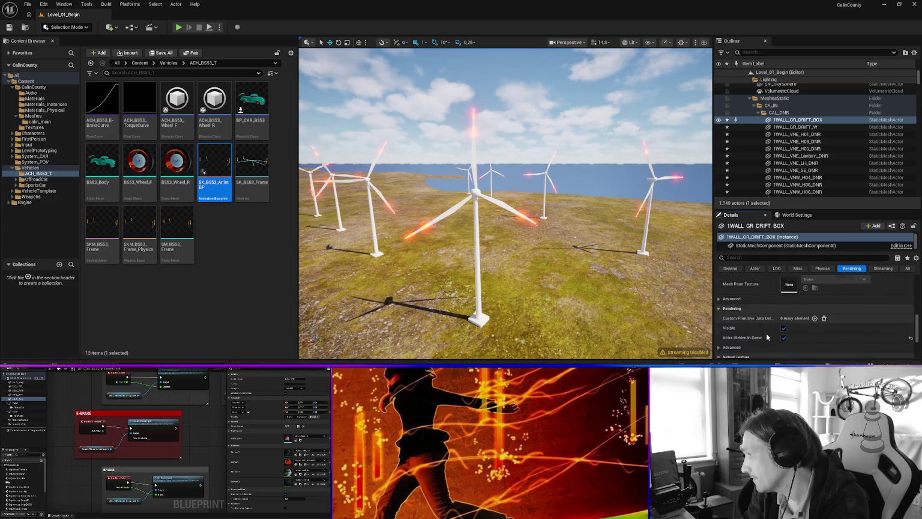
- Fly the camera across the turbines toward the road and widen the level viewport
scroll(768, 335, "up", 5)
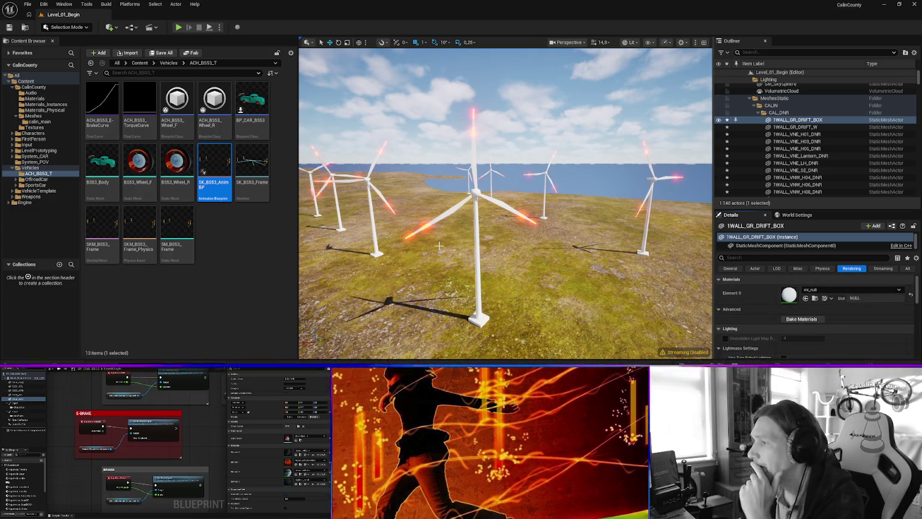
mouse_move(517, 226)
left_mouse_down()
mouse_move(480, 228)
mouse_move(477, 216)
mouse_move(553, 197)
left_mouse_up()
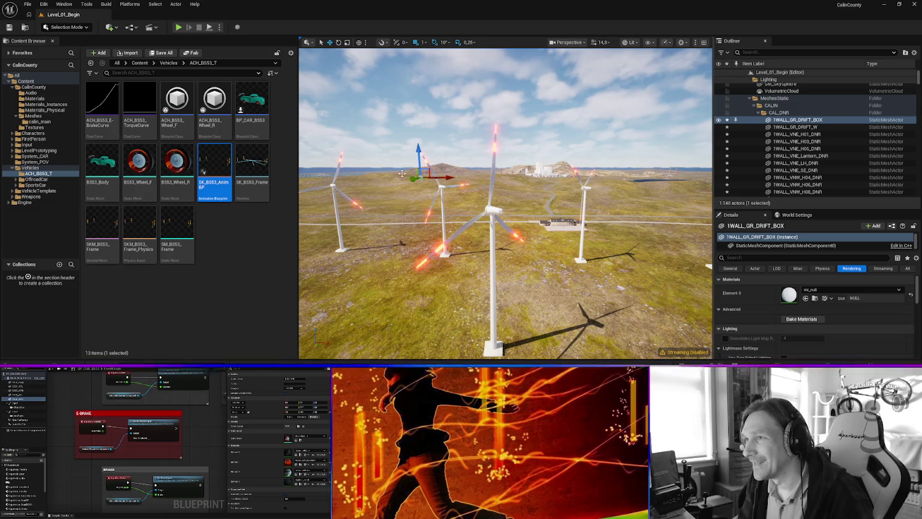
left_click_drag(296, 179, 239, 183)
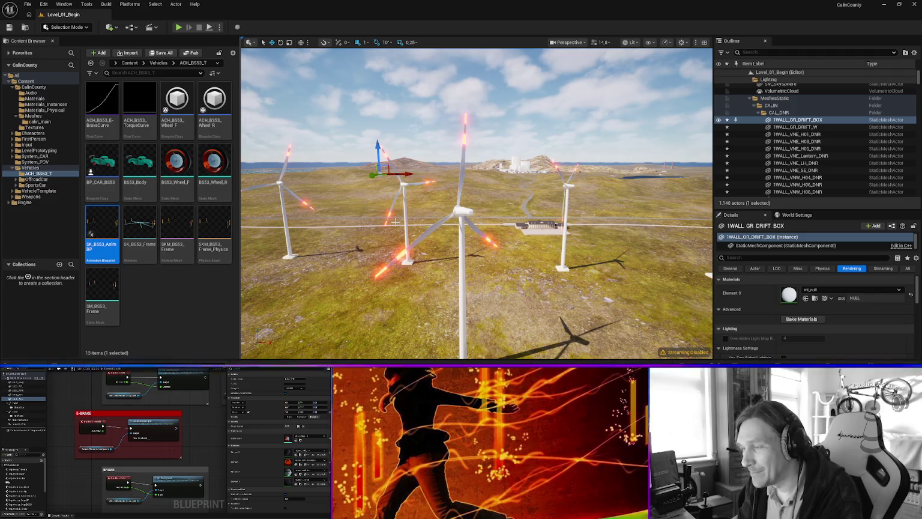
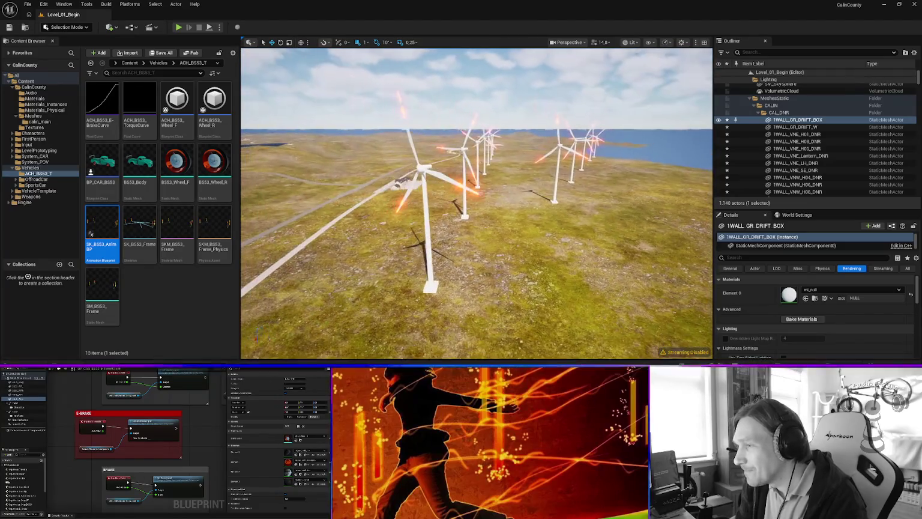
- Select turbine CAL_WT_01, filter its Details for 'ani' and clear it, then open its context menu
left_click(423, 169)
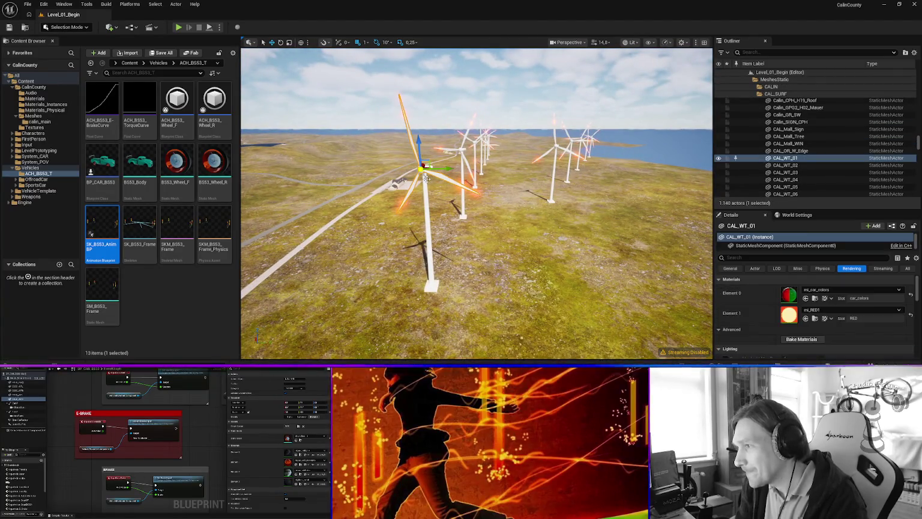
scroll(741, 282, "down", 3)
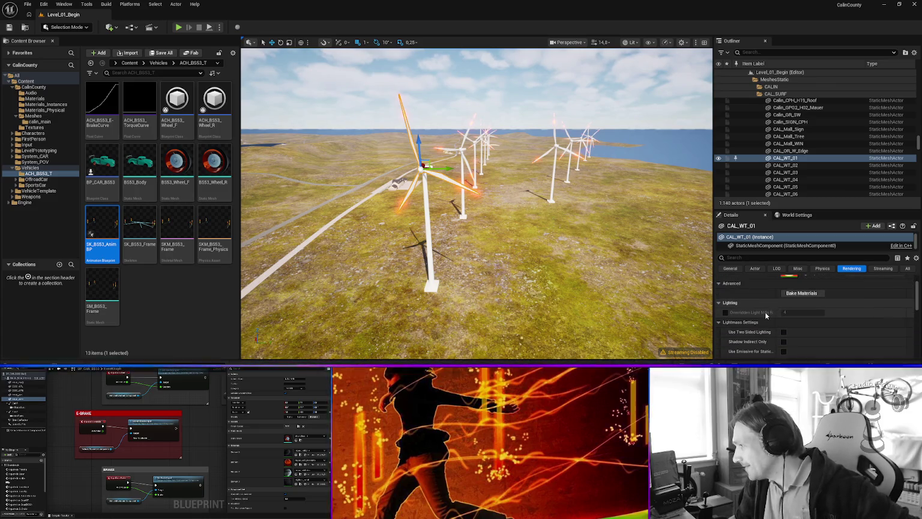
scroll(755, 319, "down", 3)
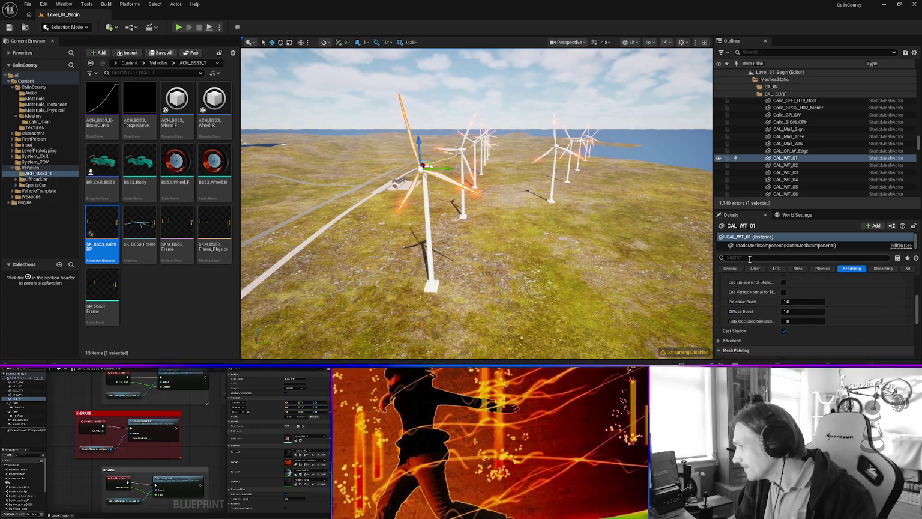
left_click(730, 268)
left_click(745, 257)
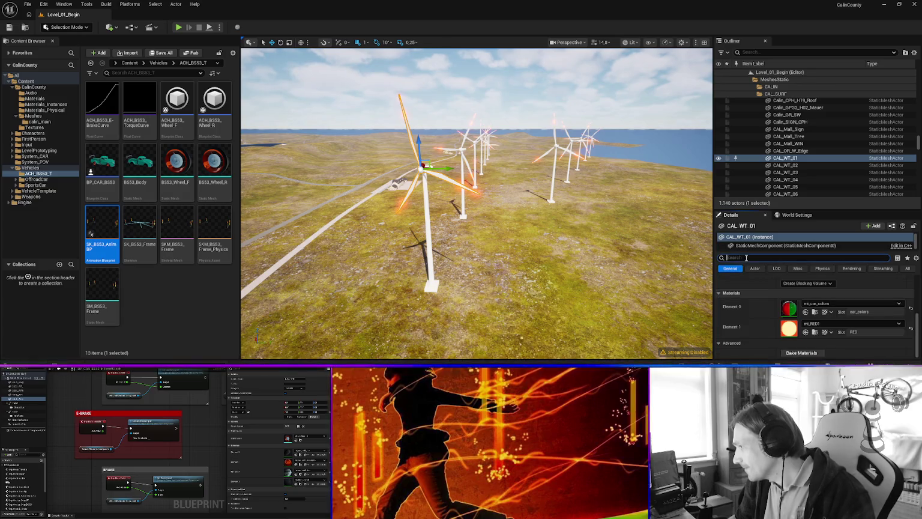
type("ani")
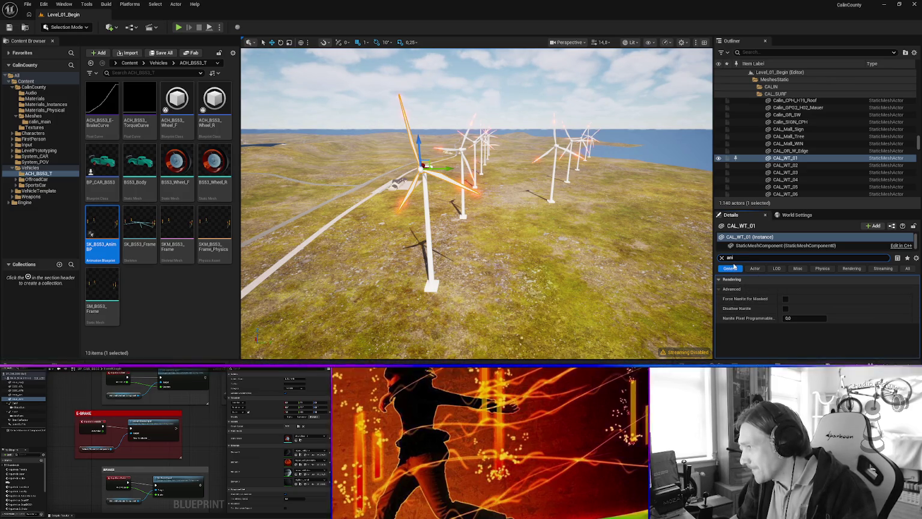
left_click(721, 257)
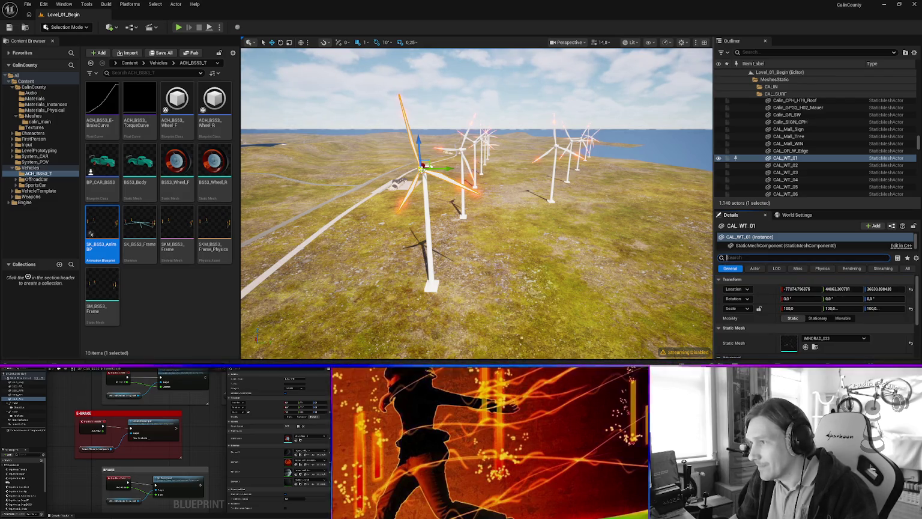
right_click(422, 169)
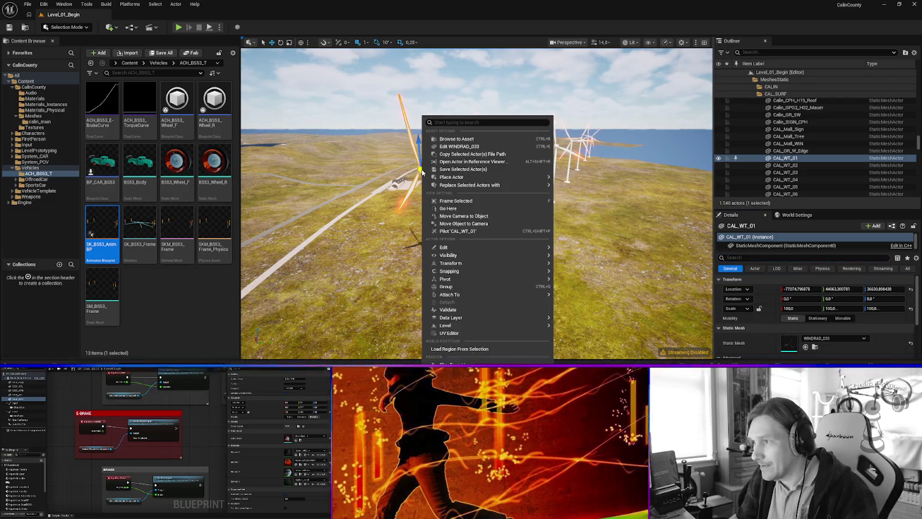
- Open the WINDRAD_033 mesh in the static mesh editor and try a property search
left_click(453, 148)
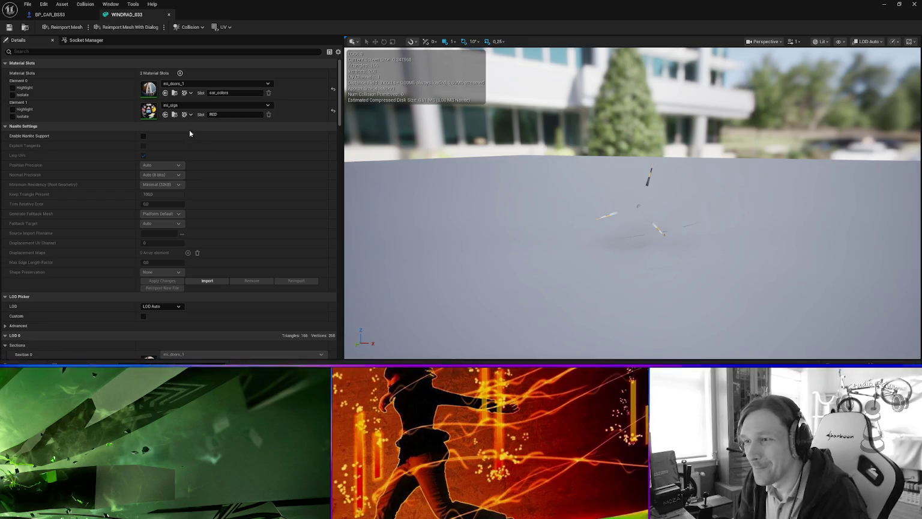
left_click(47, 51)
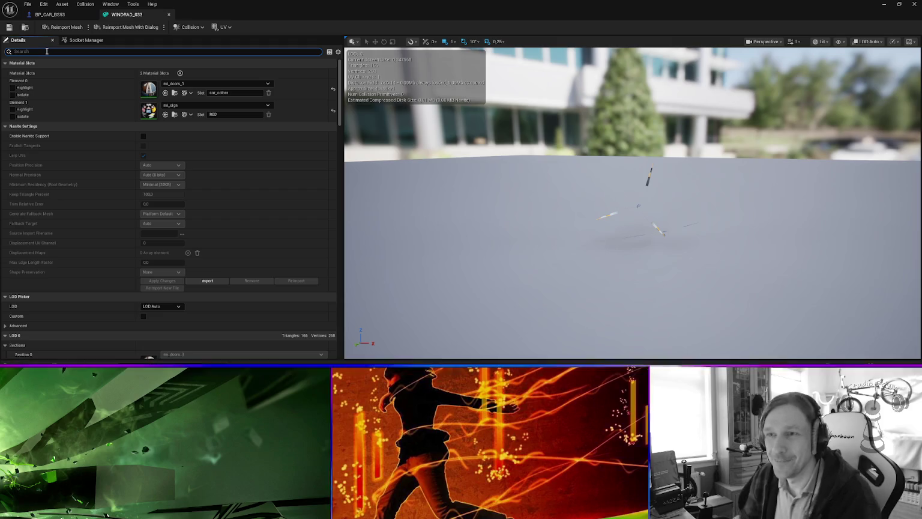
type("a")
type("a")
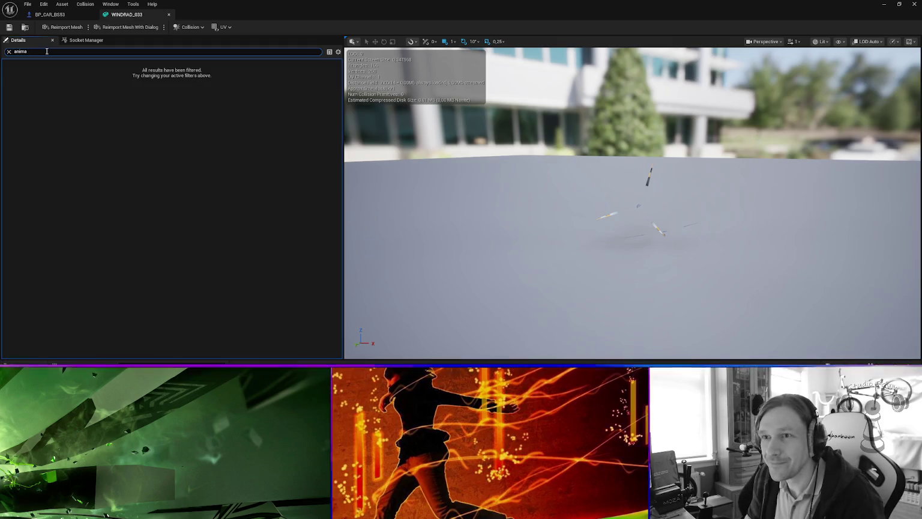
key("BackSpace")
key("BackSpace")
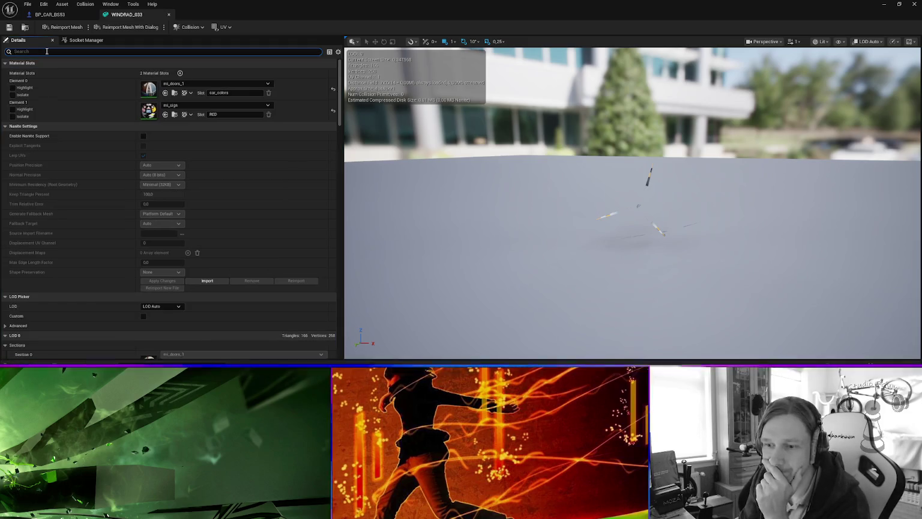
- Scroll through all of WINDRAD_033's mesh settings in the Details panel
scroll(59, 294, "down", 3)
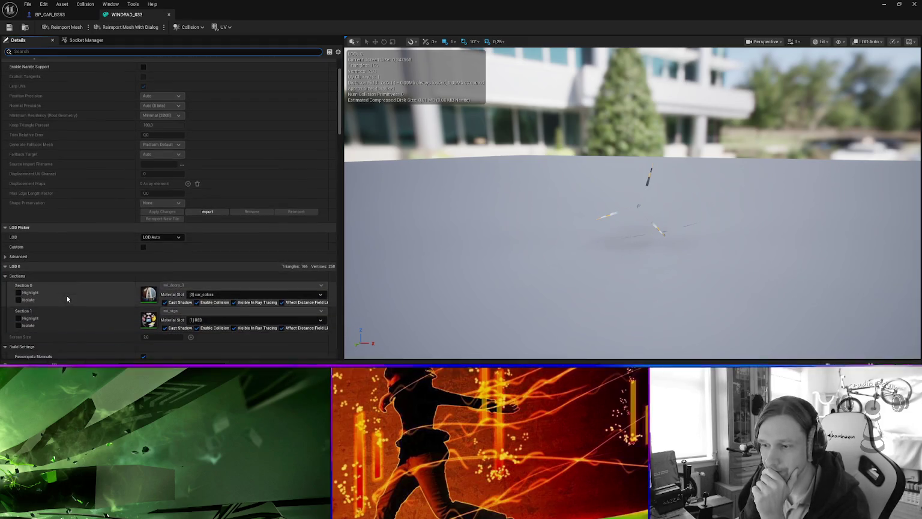
scroll(73, 288, "down", 2)
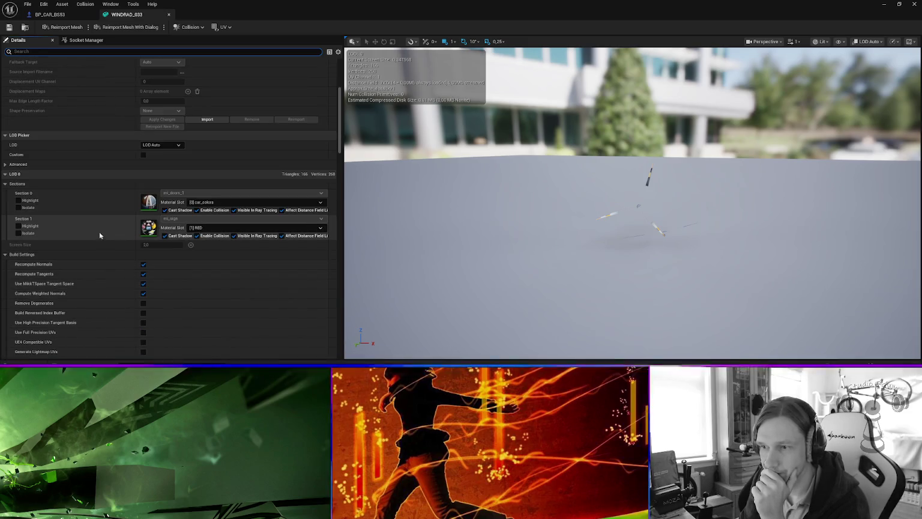
scroll(43, 278, "down", 3)
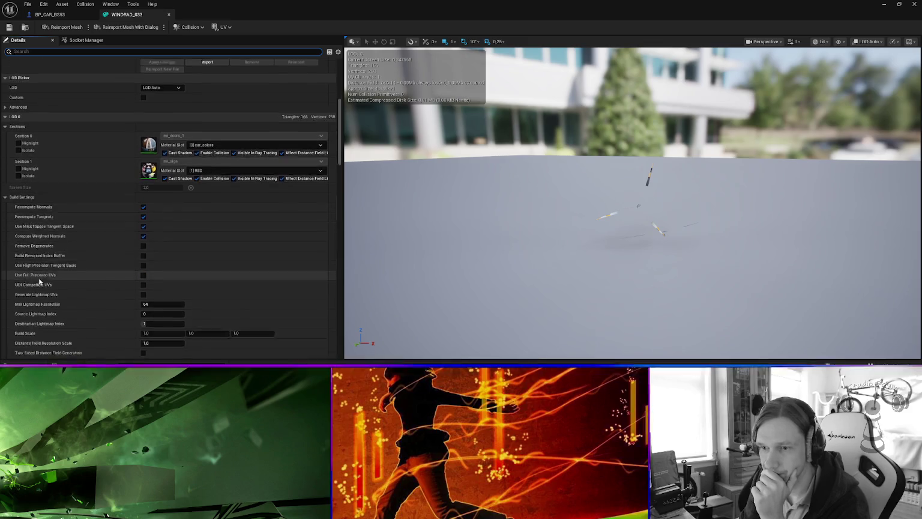
scroll(43, 278, "down", 5)
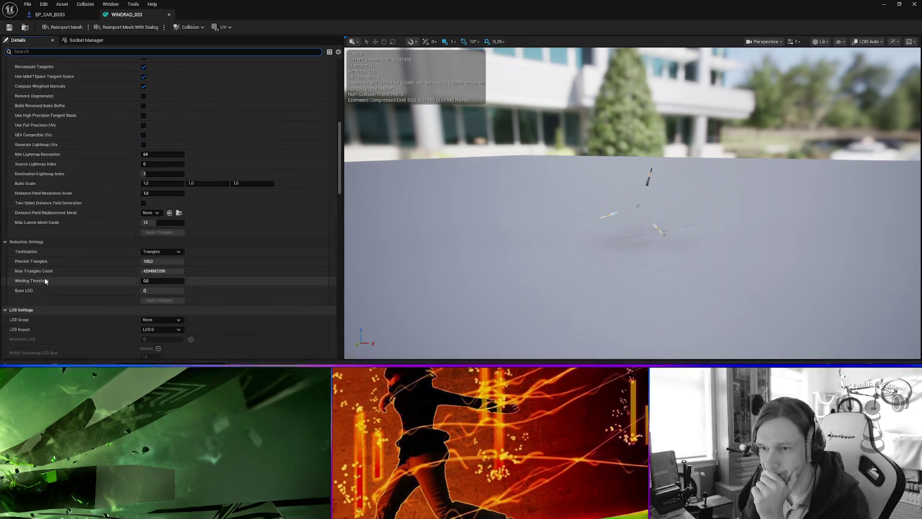
scroll(44, 277, "down", 8)
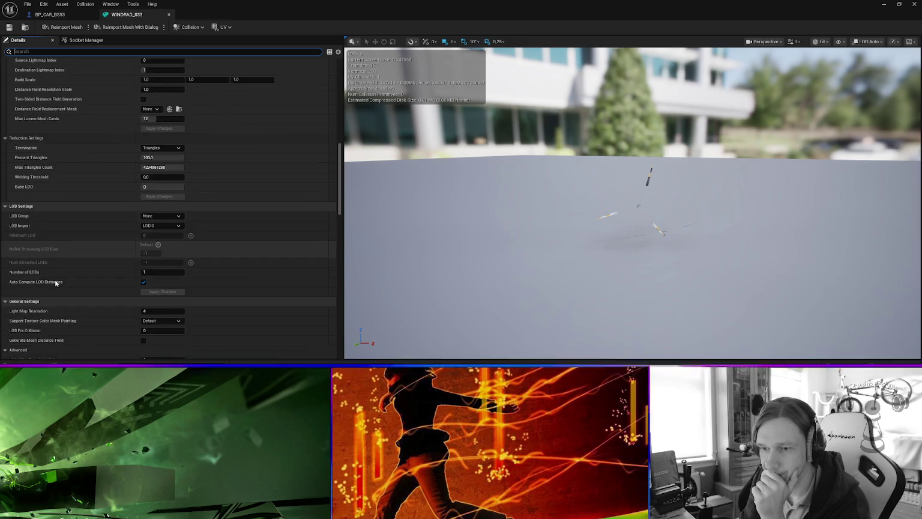
scroll(60, 287, "down", 5)
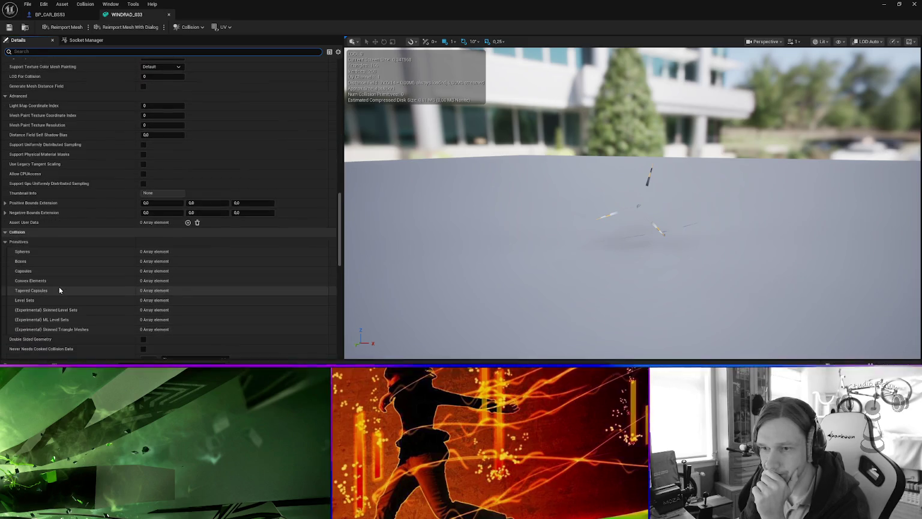
scroll(54, 288, "down", 7)
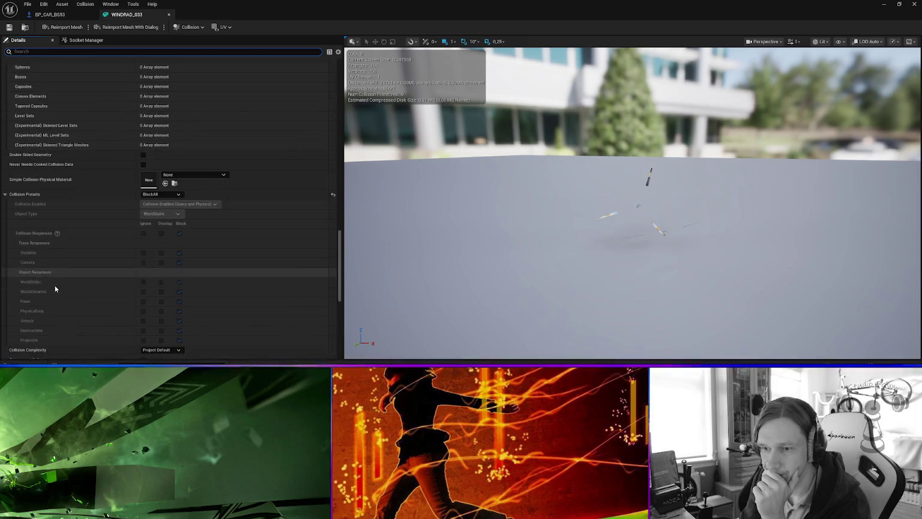
scroll(55, 289, "down", 3)
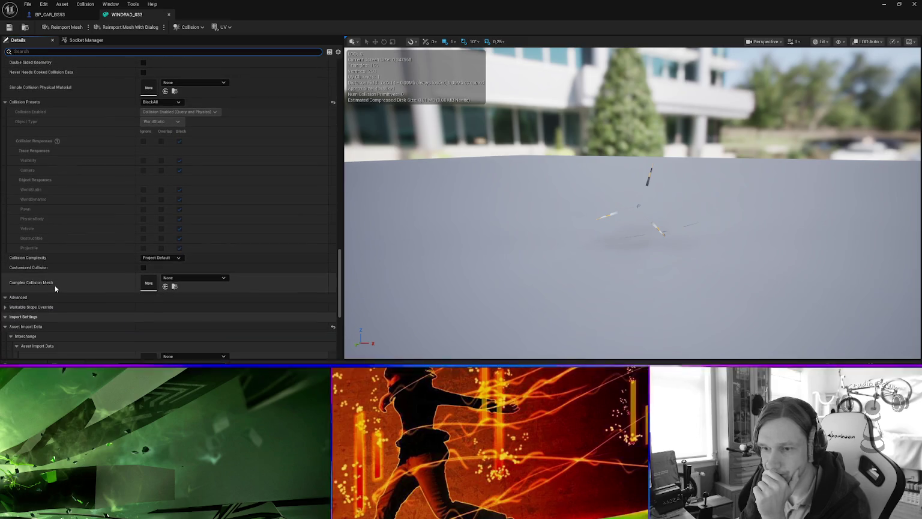
scroll(54, 286, "down", 1)
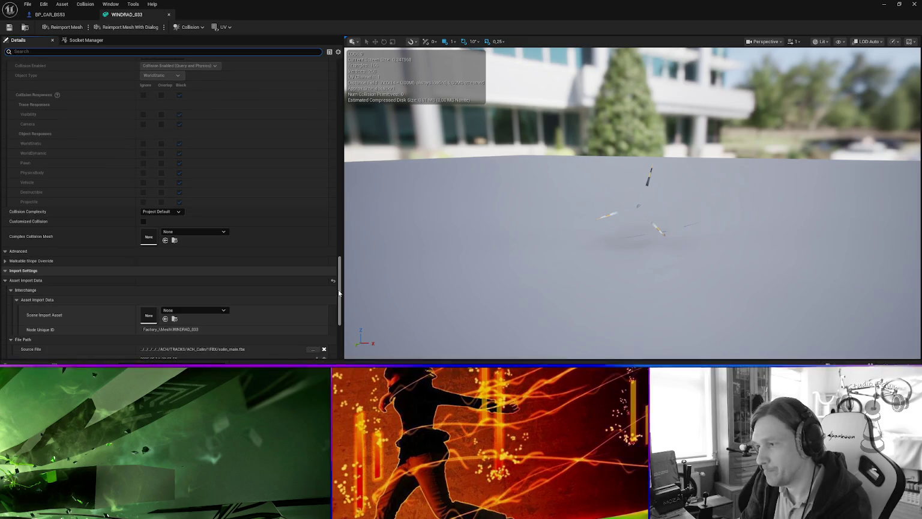
left_click_drag(342, 307, 342, 334)
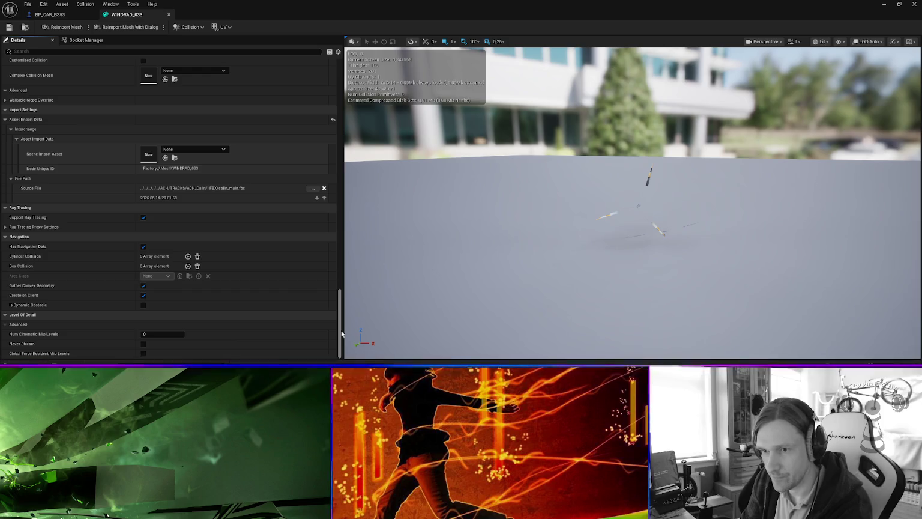
left_click_drag(340, 331, 331, 67)
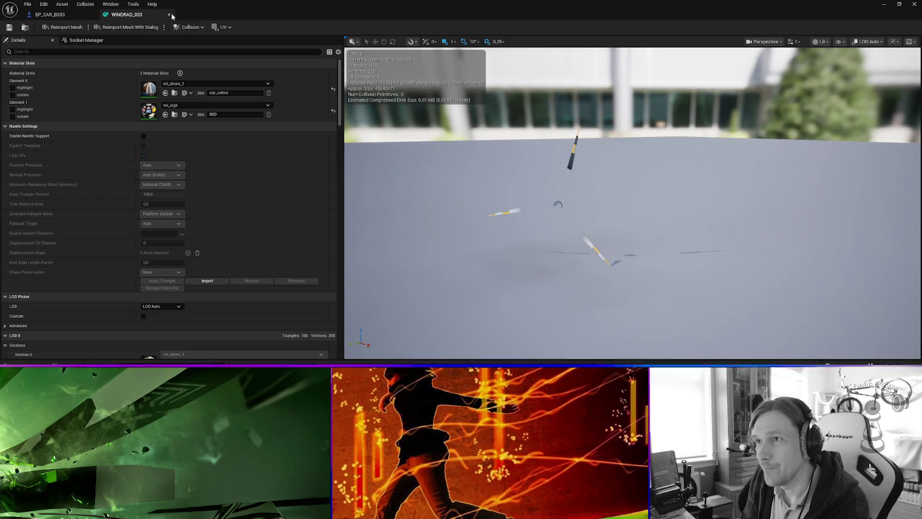
- Close the WINDRAD_033 editor, move the Blueprint window off-screen, and widen the level viewport
left_click(169, 15)
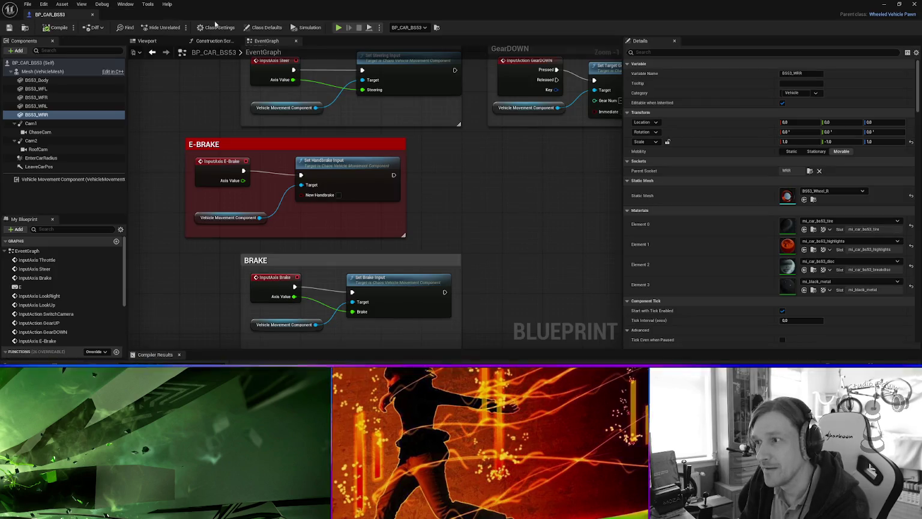
mouse_move(232, 7)
left_mouse_down()
mouse_move(234, 24)
mouse_move(921, 24)
left_mouse_up()
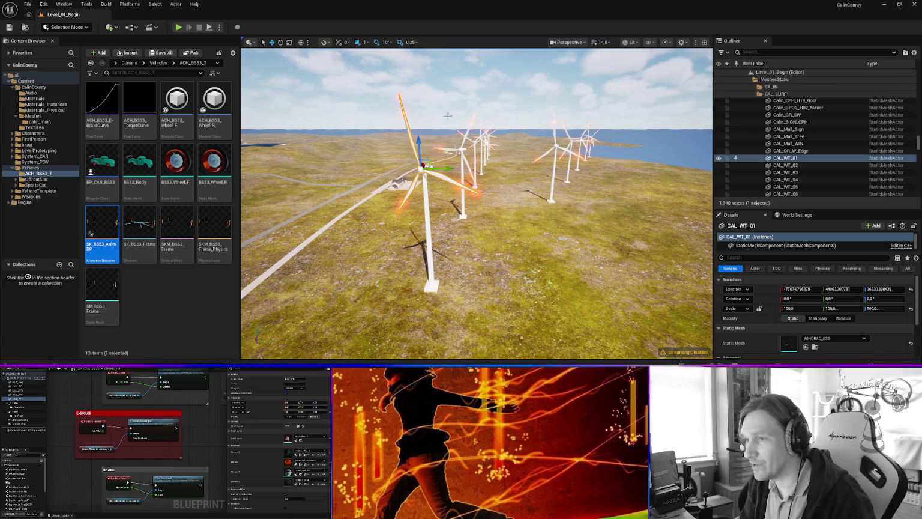
left_click_drag(238, 164, 207, 165)
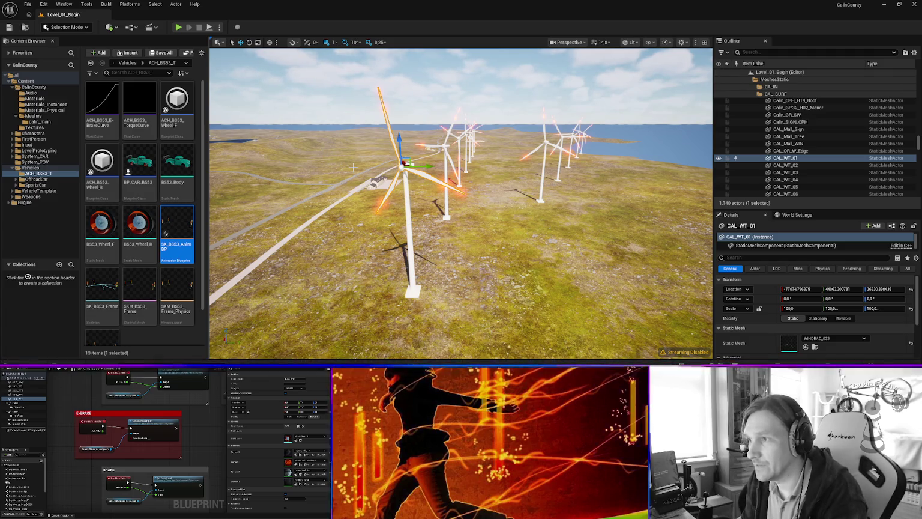
mouse_move(461, 204)
left_mouse_down()
mouse_move(324, 207)
mouse_move(366, 181)
mouse_move(384, 204)
mouse_move(456, 194)
mouse_move(468, 217)
mouse_move(472, 196)
left_mouse_up()
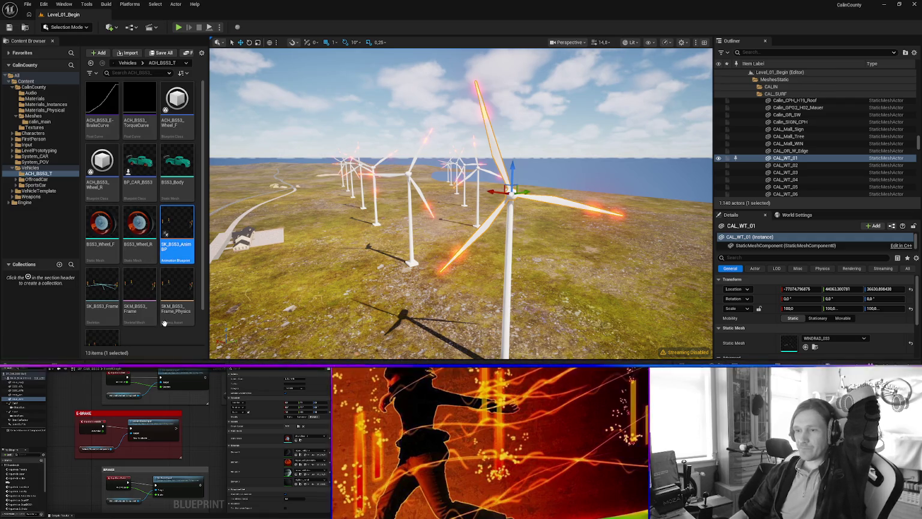
scroll(167, 307, "down", 2)
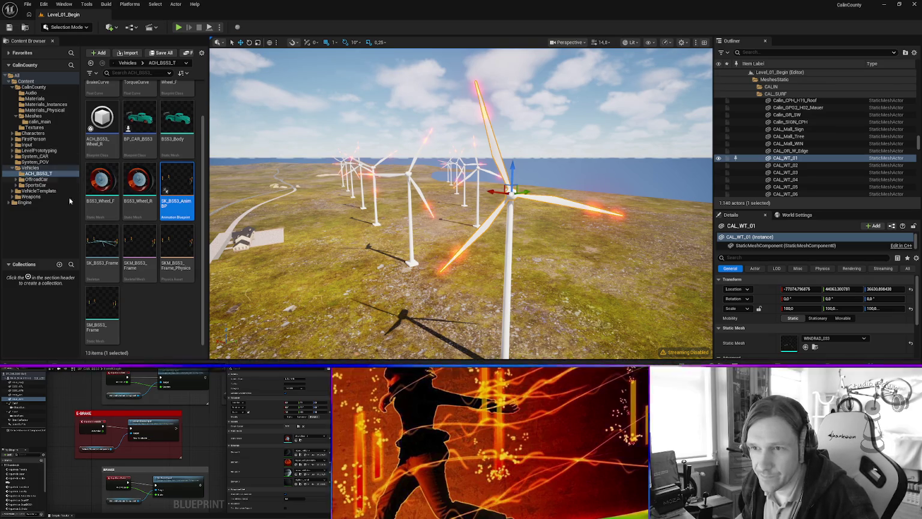
- Start a new Animation Blueprint and compare the Template and Specific Skeleton options
right_click(155, 305)
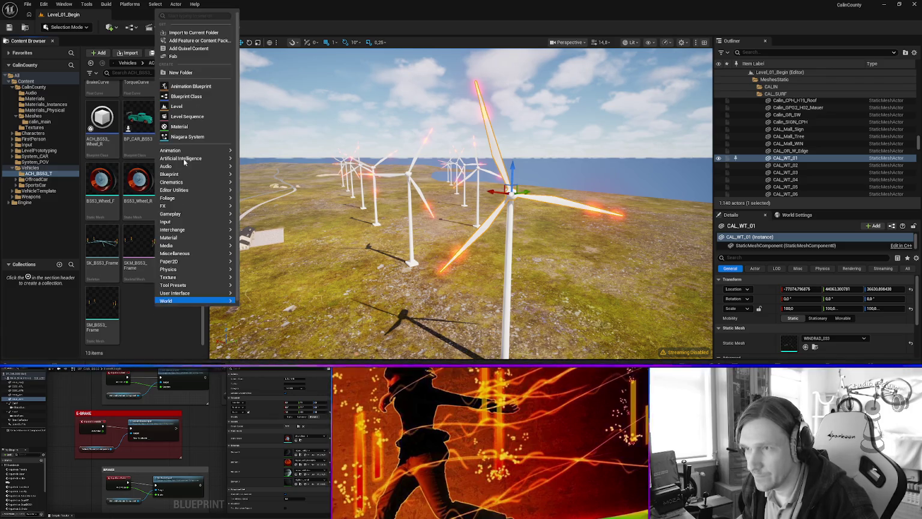
left_click(191, 87)
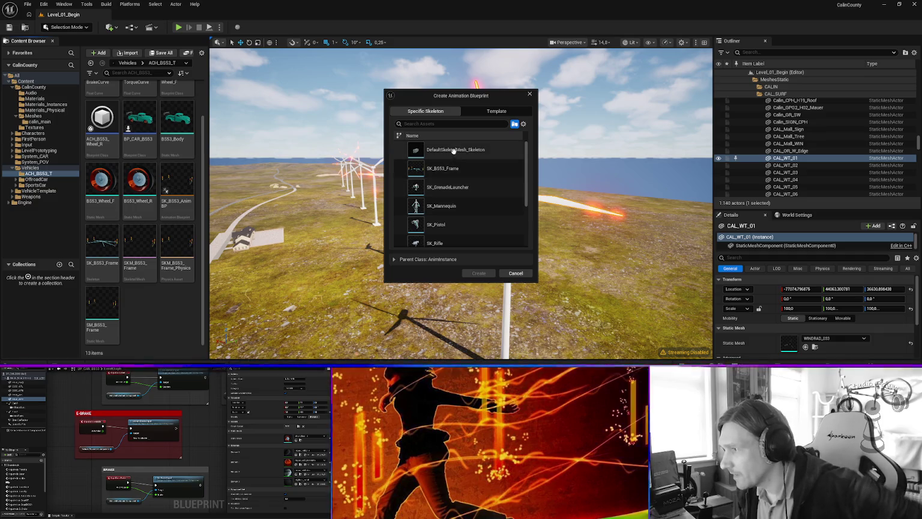
left_click(485, 113)
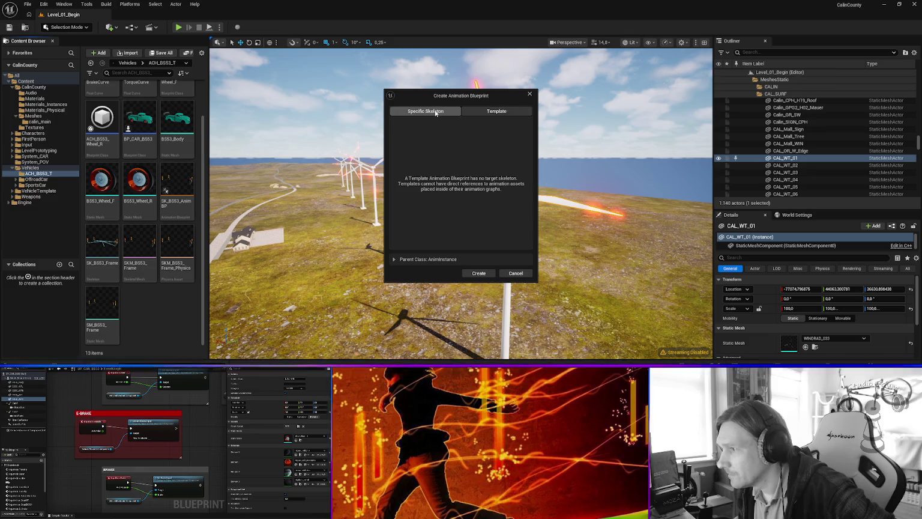
left_click(425, 111)
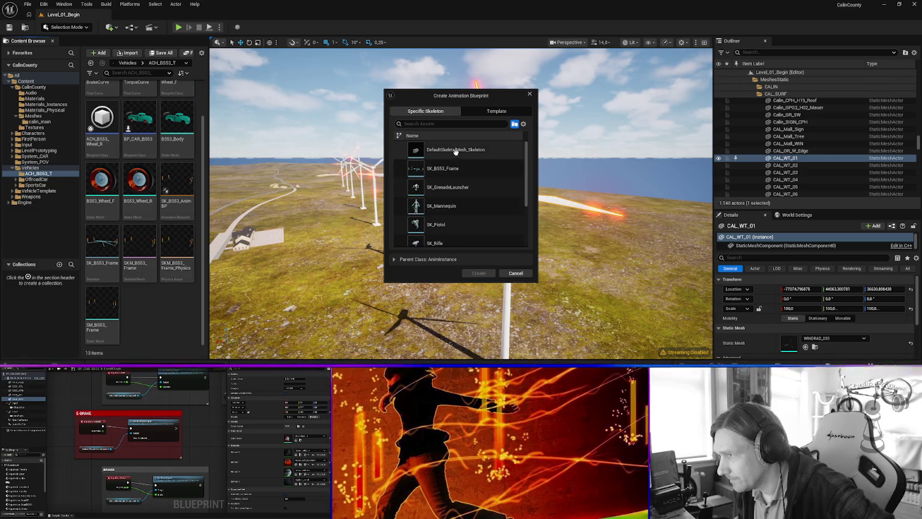
scroll(458, 198, "down", 1)
scroll(454, 216, "down", 3)
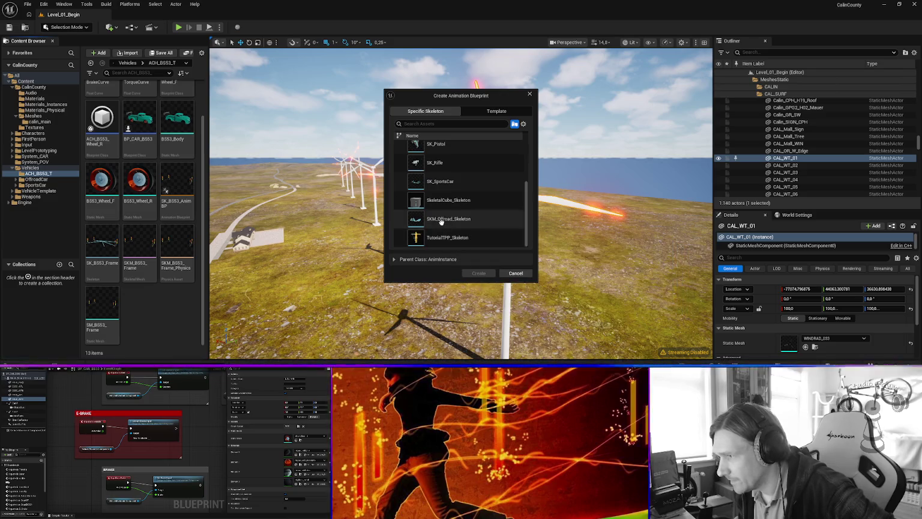
scroll(446, 163, "up", 1)
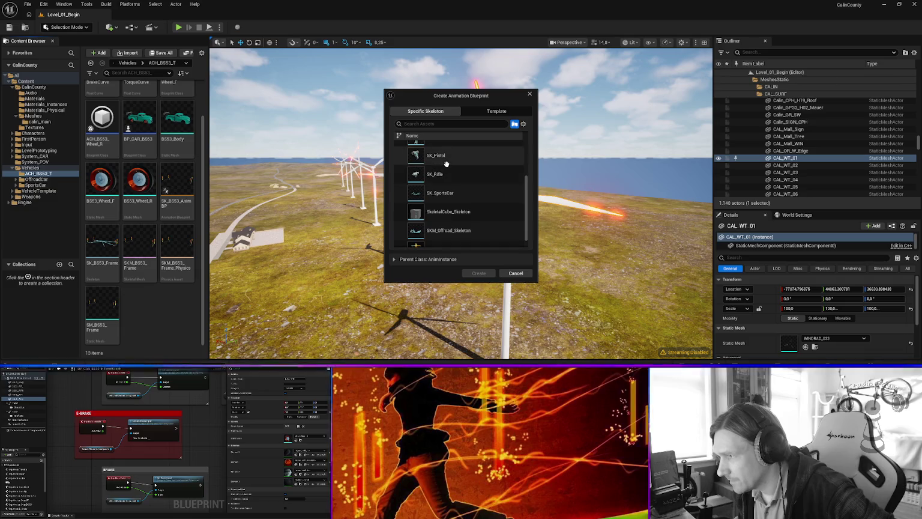
scroll(447, 168, "up", 4)
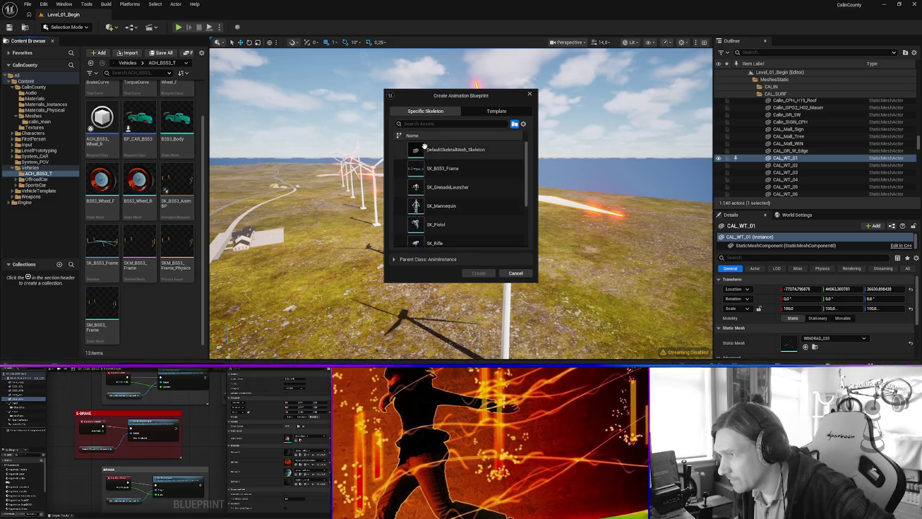
- Expand the Parent Class choices, then cancel the dialog and save the level
left_click(394, 260)
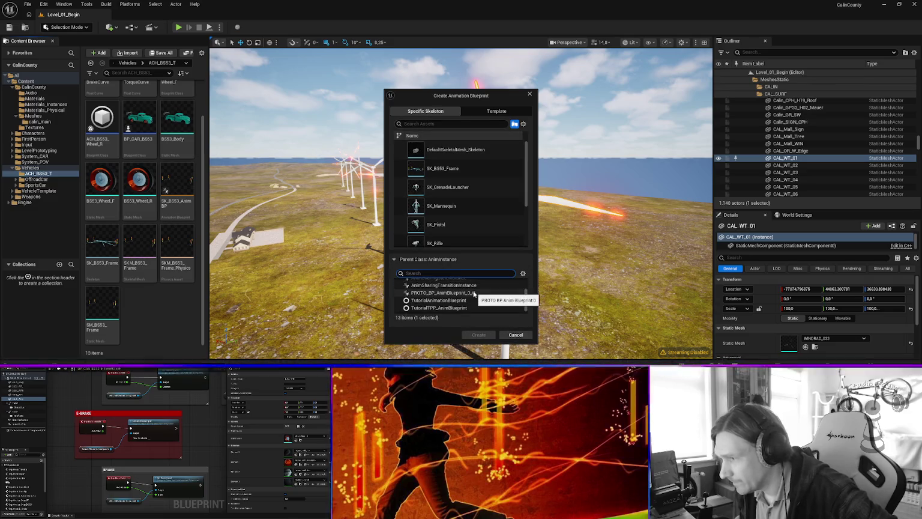
scroll(444, 301, "down", 1)
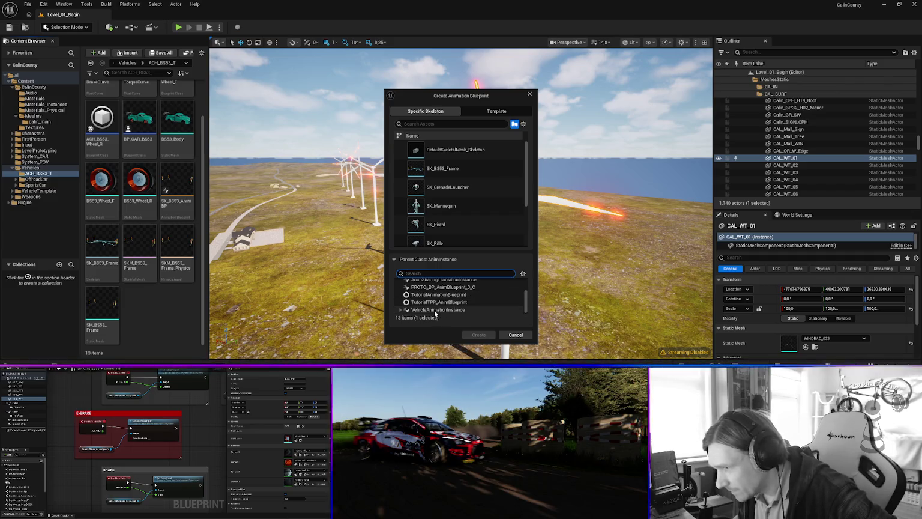
scroll(429, 292, "up", 3)
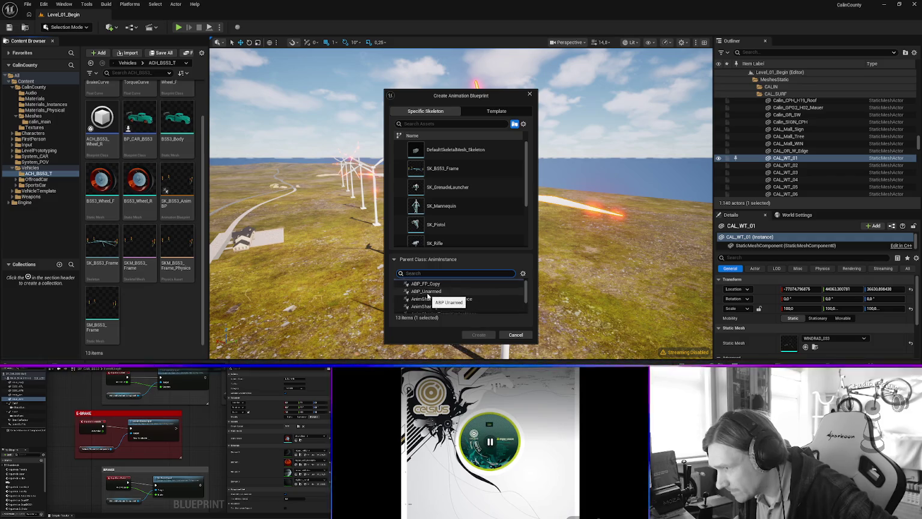
scroll(428, 294, "up", 1)
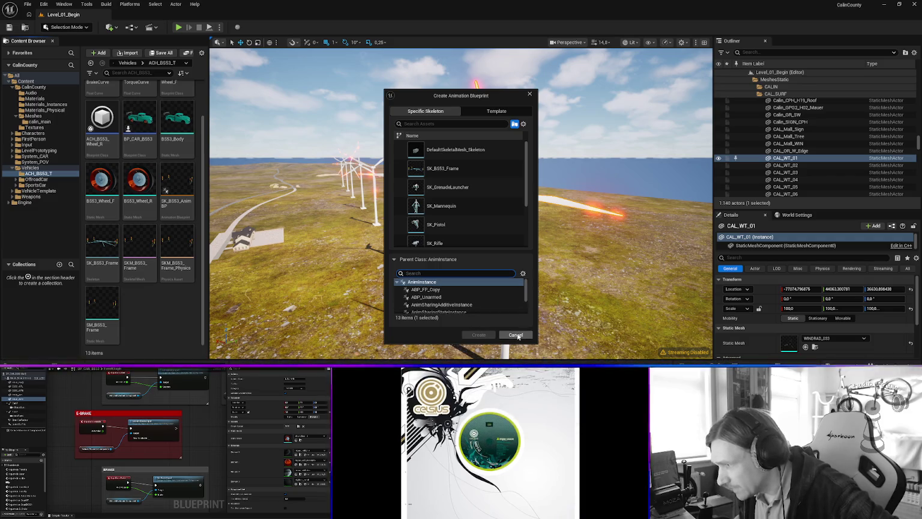
left_click(516, 335)
left_click(150, 52)
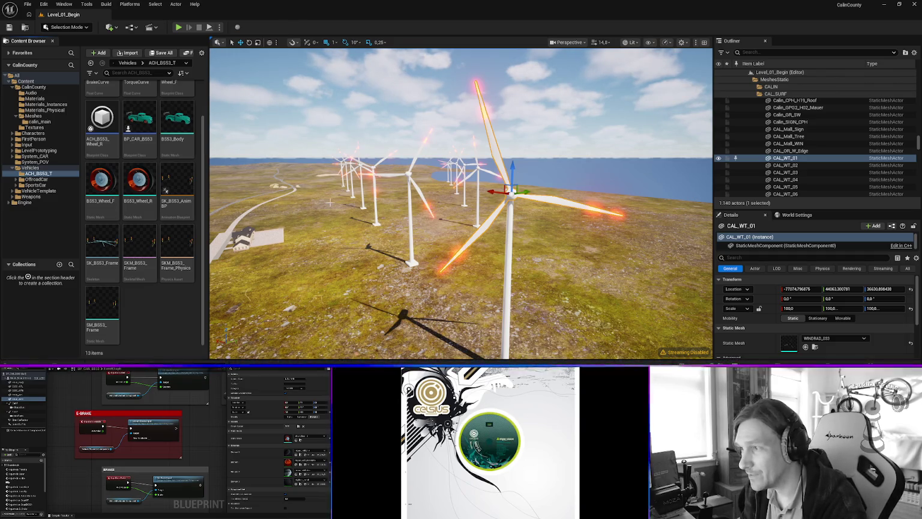
- Fly the camera from the wind turbines down to the road junction by the stop sign
mouse_move(361, 215)
left_mouse_down()
mouse_move(330, 273)
mouse_move(320, 203)
mouse_move(323, 228)
mouse_move(432, 205)
left_mouse_up()
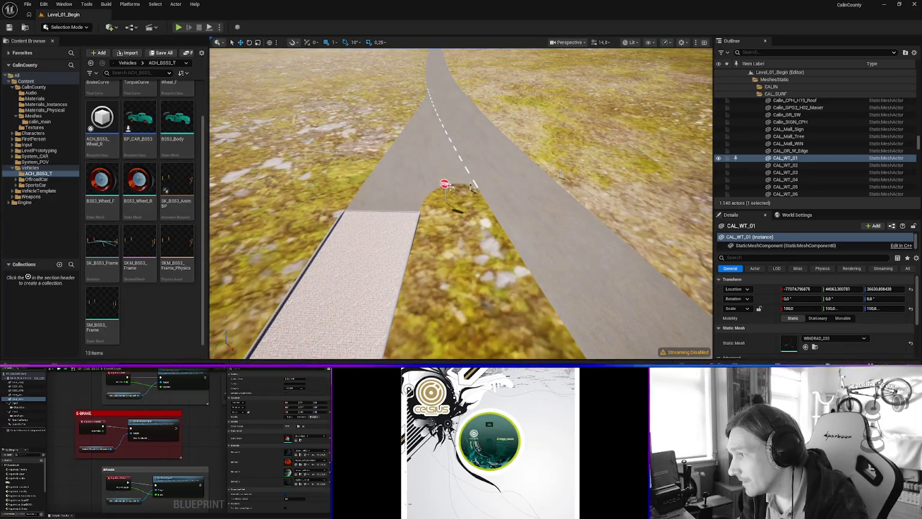
- Give both the stop sign and the 80 sign mi_zinc for Element 0
left_click(444, 184)
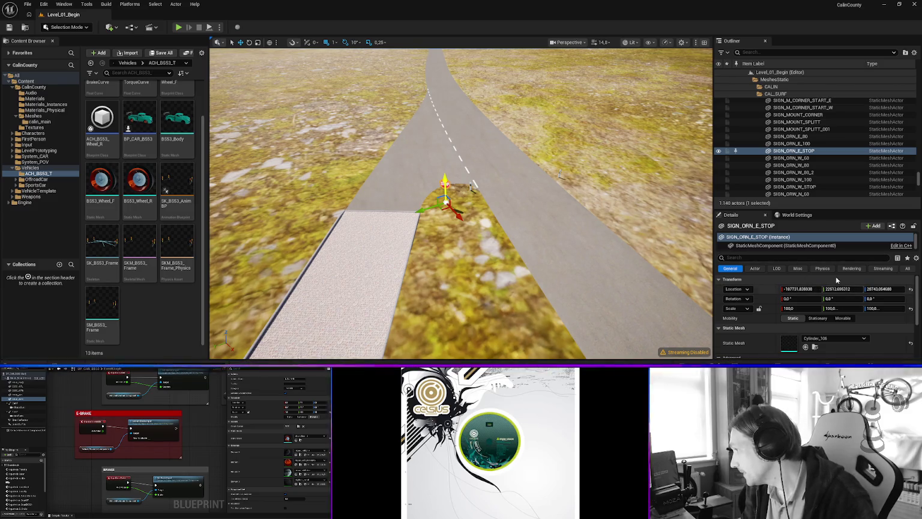
left_click(853, 268)
left_click(826, 293)
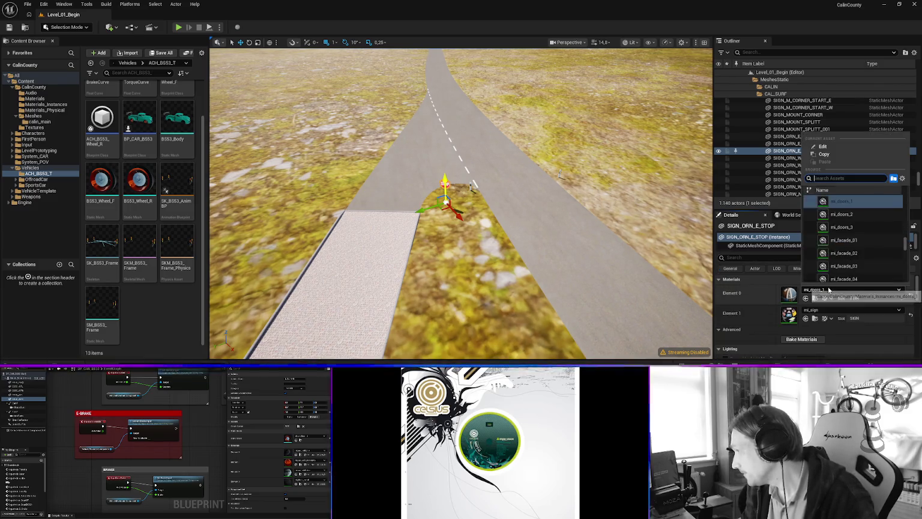
type("sigc")
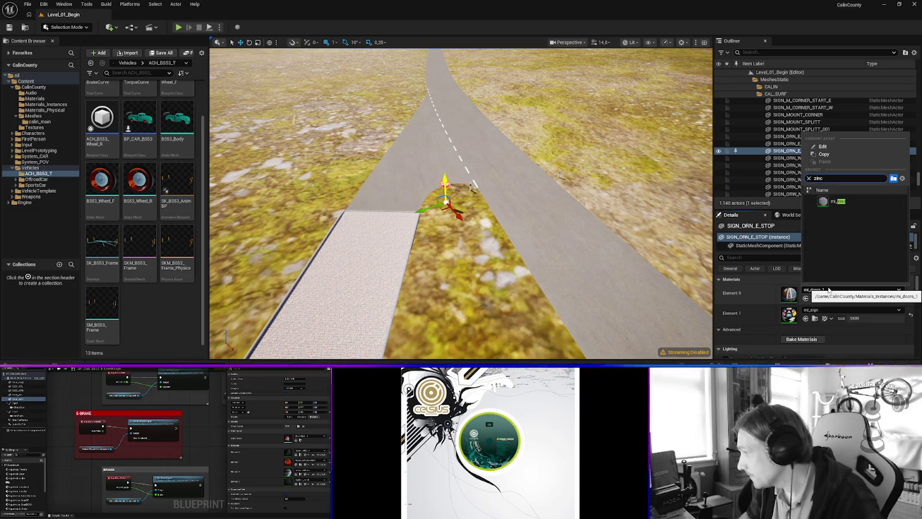
left_click(828, 215)
mouse_move(631, 249)
left_mouse_down()
mouse_move(624, 204)
mouse_move(606, 191)
mouse_move(627, 189)
mouse_move(611, 190)
left_mouse_up()
left_click(462, 233)
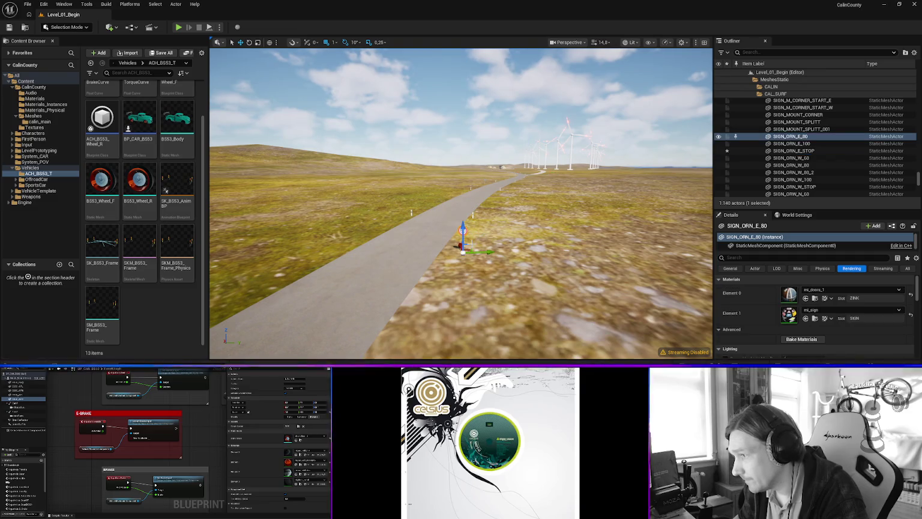
left_click(838, 290)
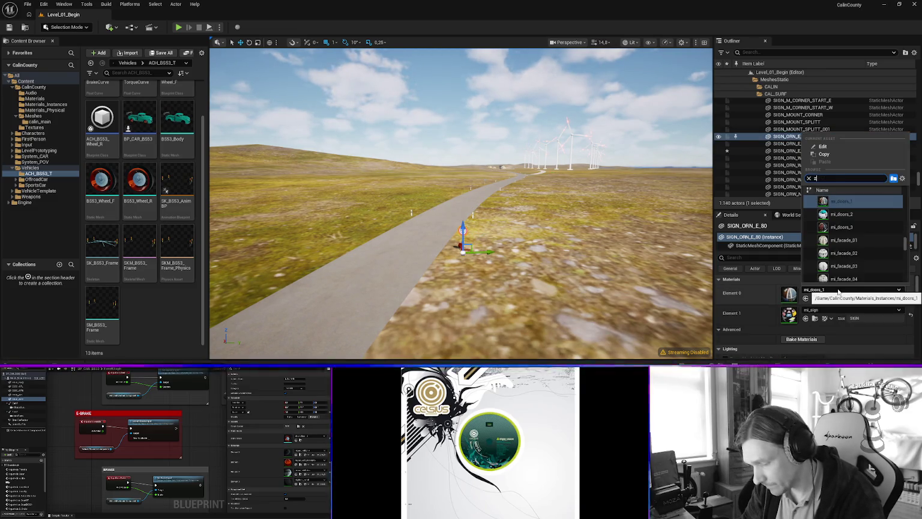
left_click(840, 202)
- Set the bare tree VSW_BREAK_TREE's material to mi_veg_bark
key("w")
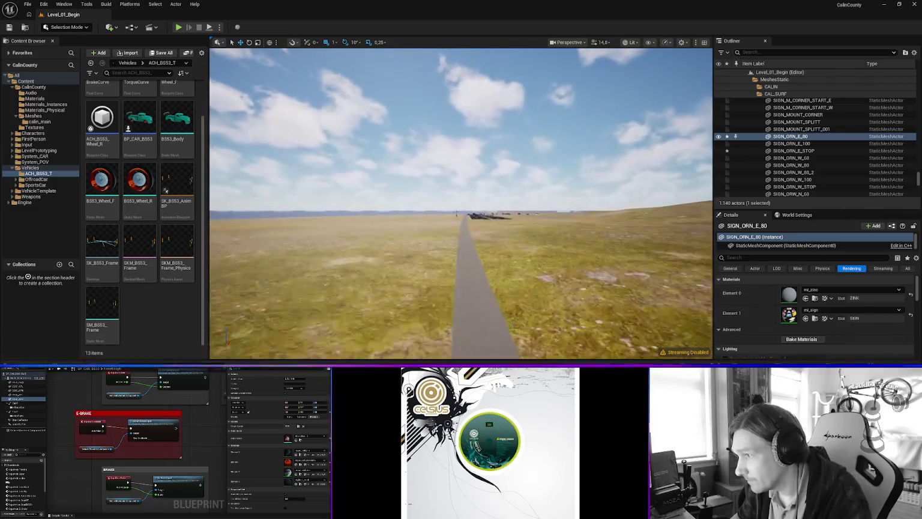
key("w")
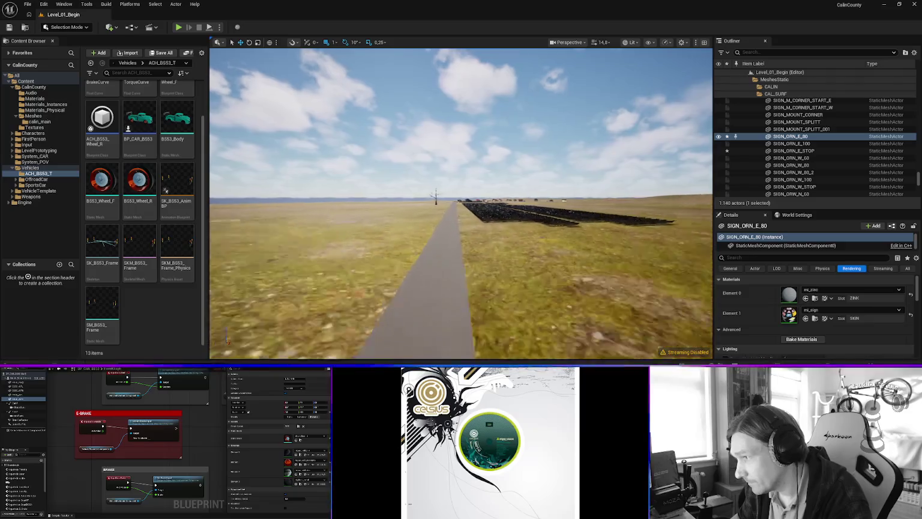
key("w")
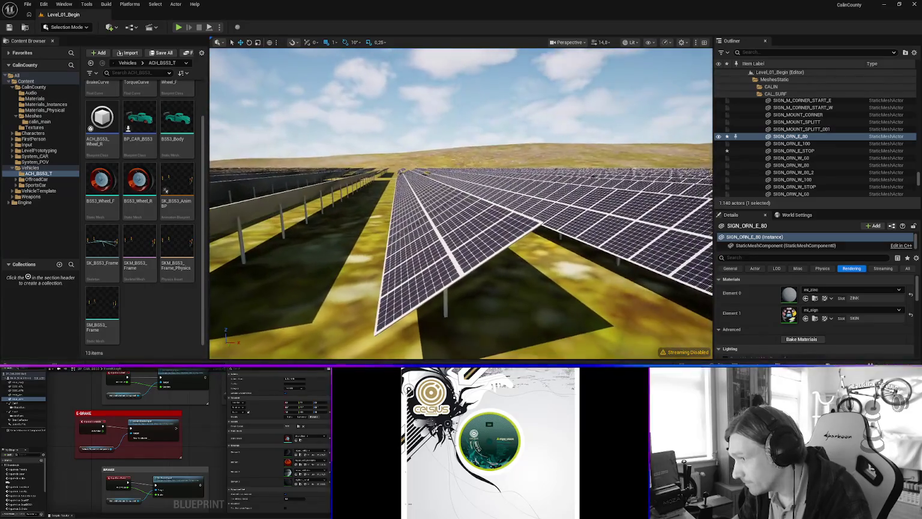
left_click(594, 176)
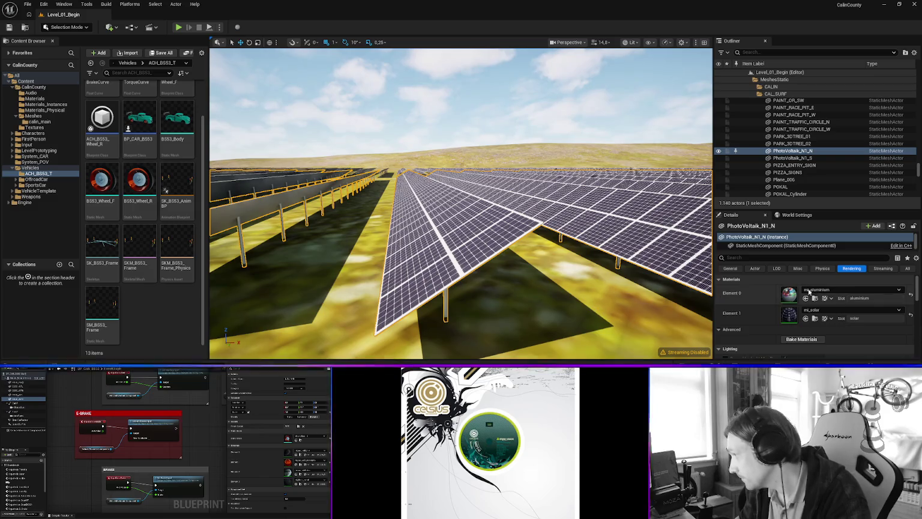
key("s")
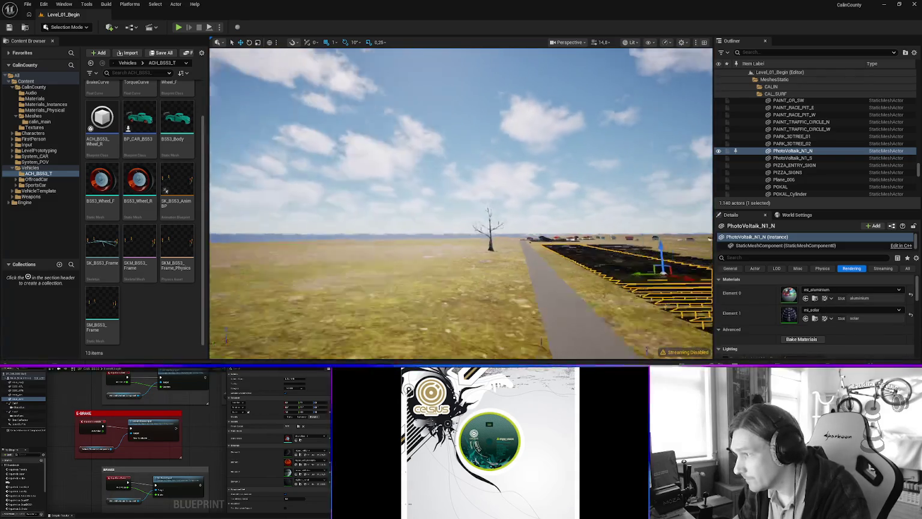
key("w")
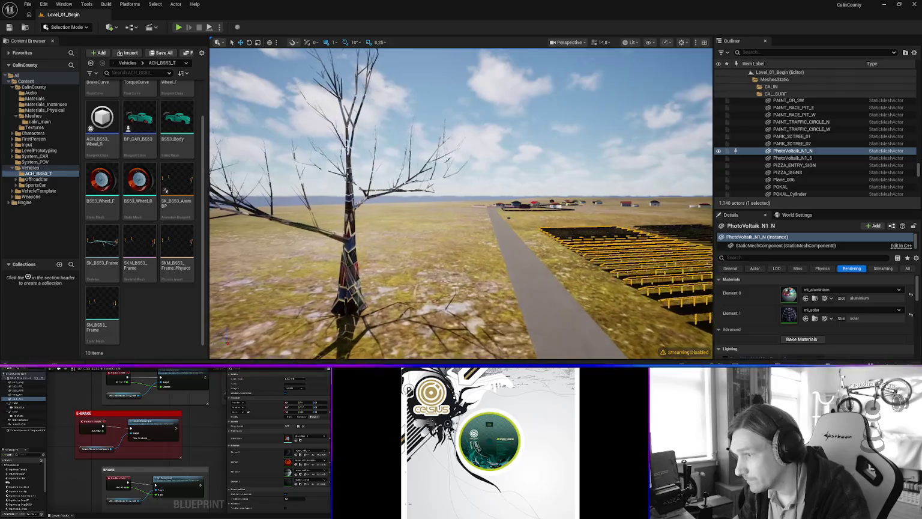
left_click(350, 247)
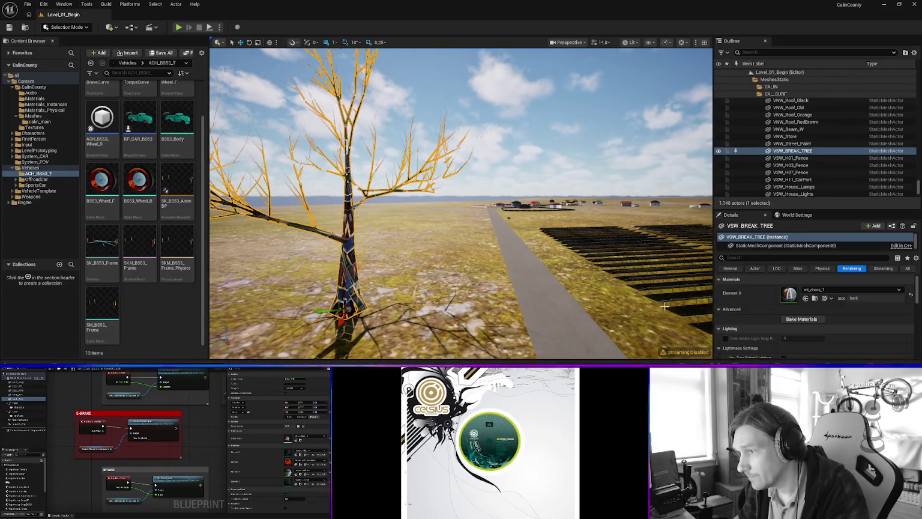
left_click(823, 290)
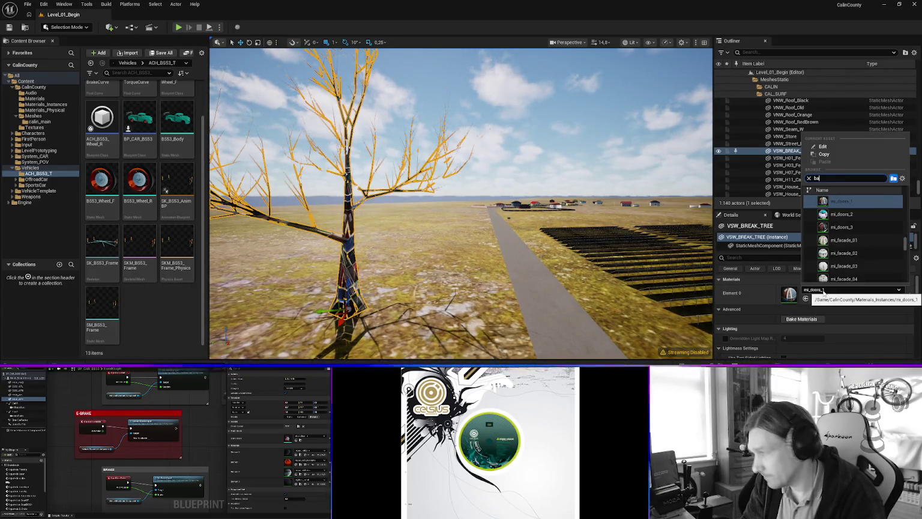
type("r")
left_click(840, 201)
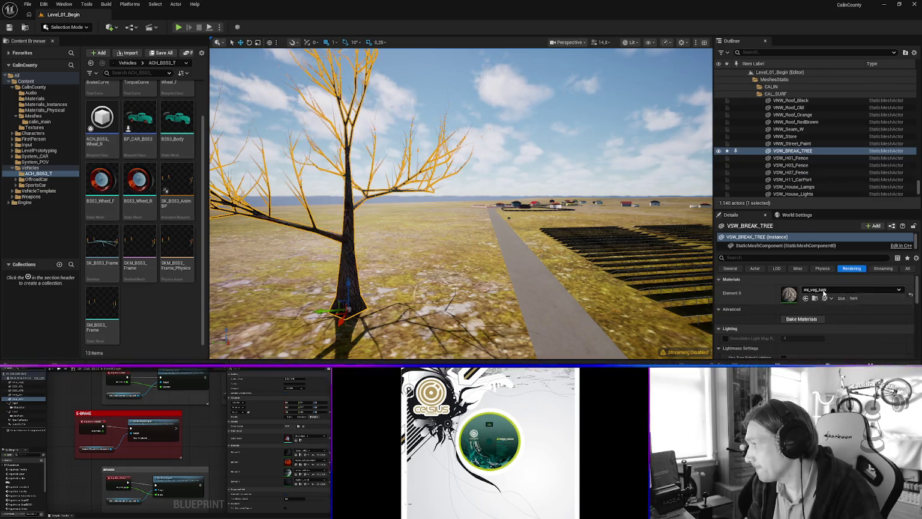
mouse_move(486, 270)
left_mouse_down()
mouse_move(480, 247)
mouse_move(493, 223)
mouse_move(486, 175)
mouse_move(367, 277)
left_mouse_up()
left_click_drag(462, 266, 437, 267)
- Select the roadside fence and apply a wood material found with an 'ood' search
left_click(449, 230)
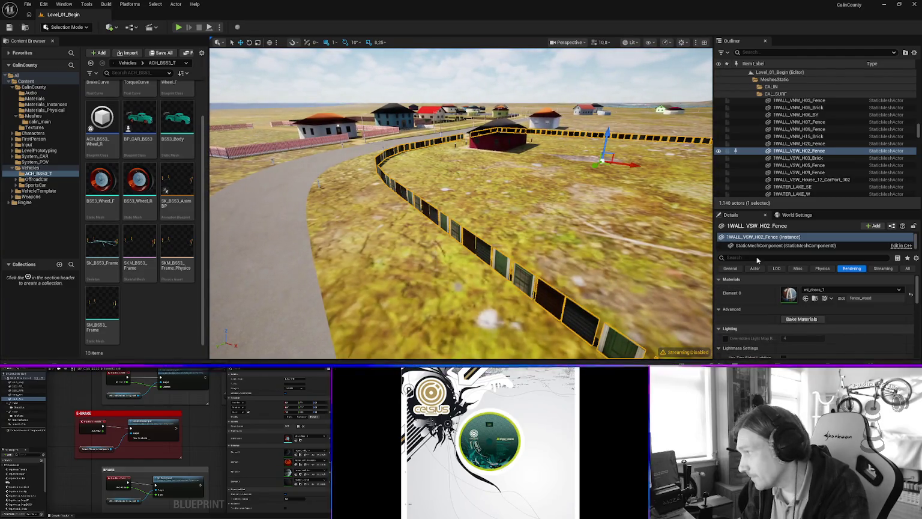
left_click(832, 291)
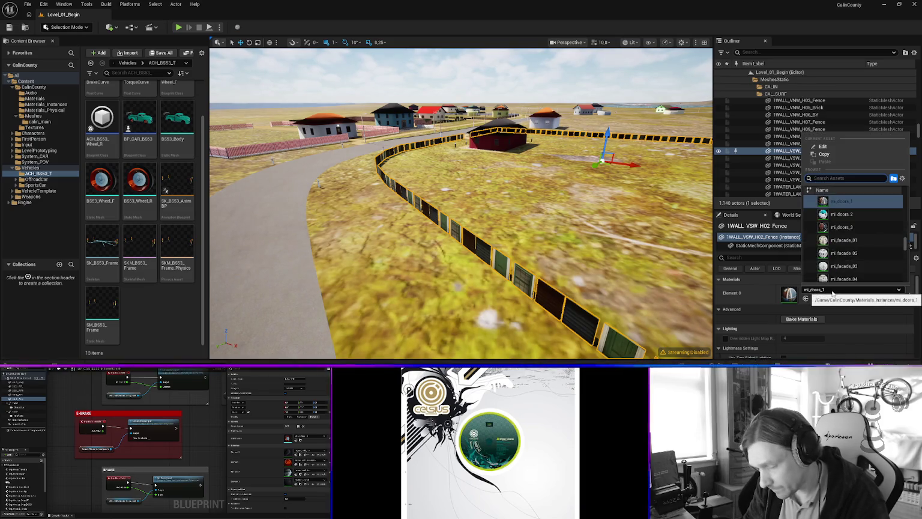
type("wood")
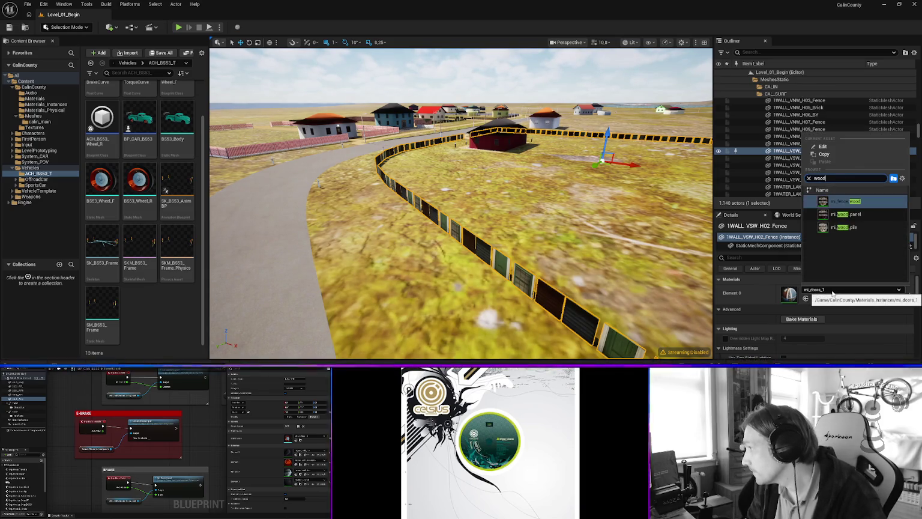
key("Return")
- Select the nearby fences and toggle the CAL_DNR folder's visibility in the Outliner
mouse_move(462, 240)
left_mouse_down()
mouse_move(450, 216)
mouse_move(418, 231)
left_mouse_up()
left_click(418, 234)
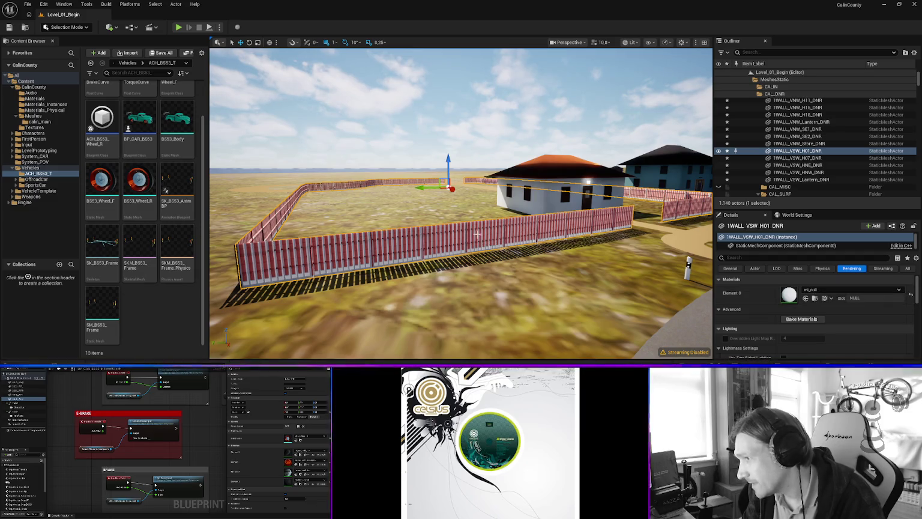
left_click(463, 230)
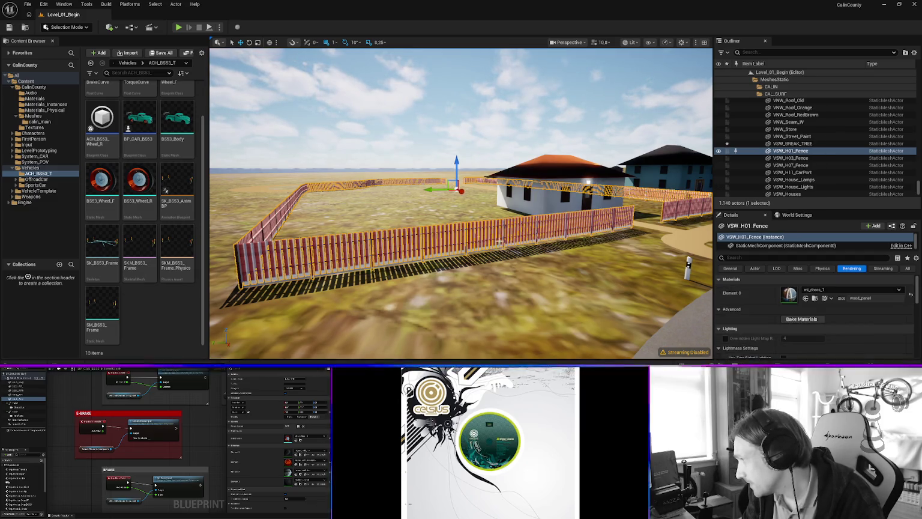
scroll(773, 96, "up", 3)
left_click(773, 95)
scroll(775, 95, "up", 3)
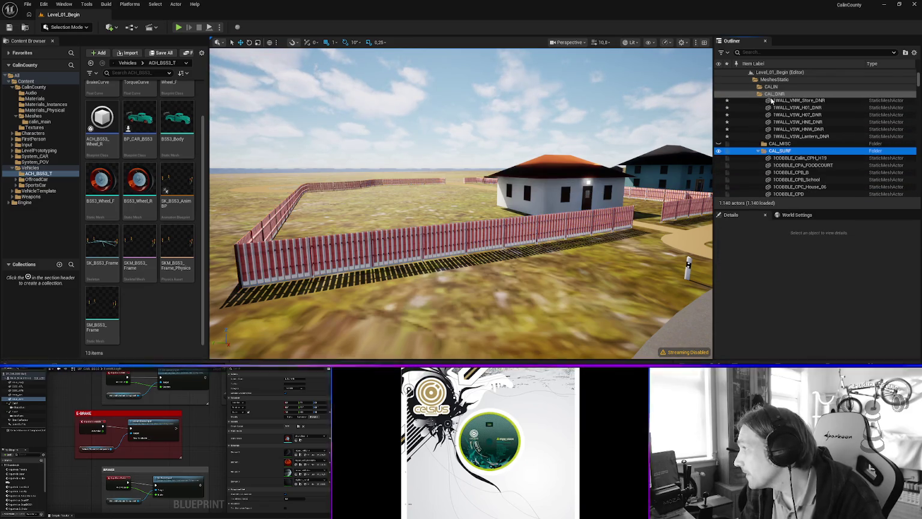
left_click(778, 95)
scroll(778, 95, "up", 2)
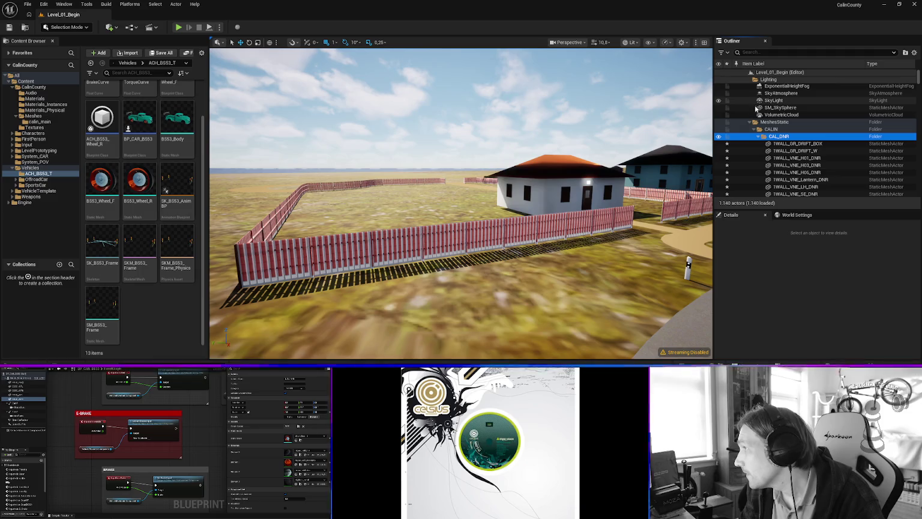
left_click(719, 138)
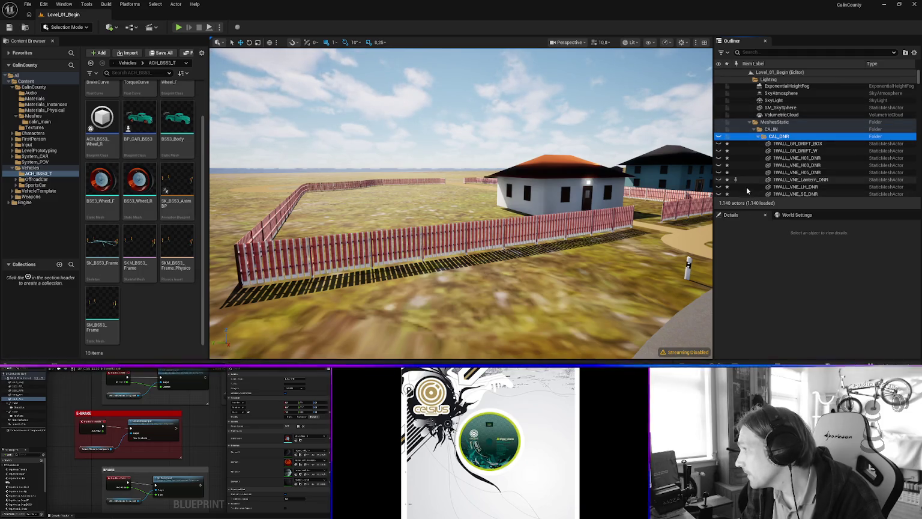
- Set VSW_H01_Fence's Element 0 to mi_fence_wood, then change it to mi_wood_panel
left_click(467, 233)
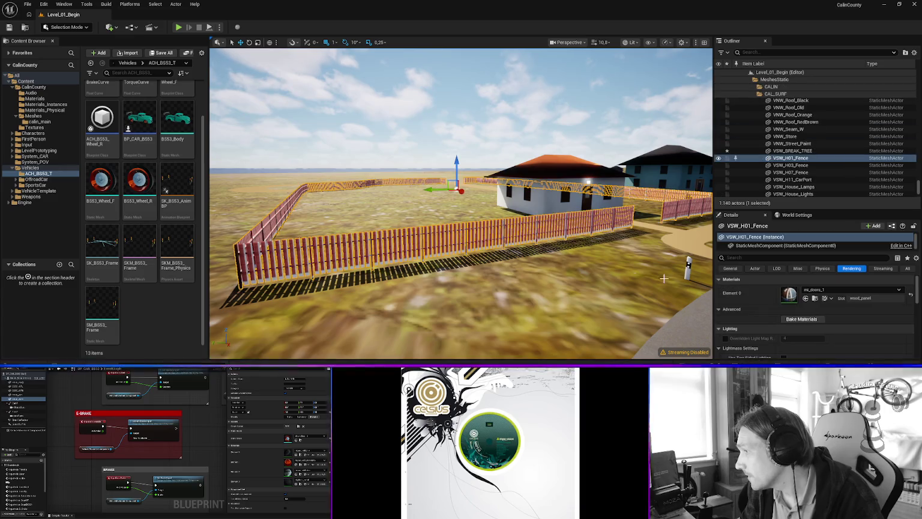
left_click(831, 292)
type("wood")
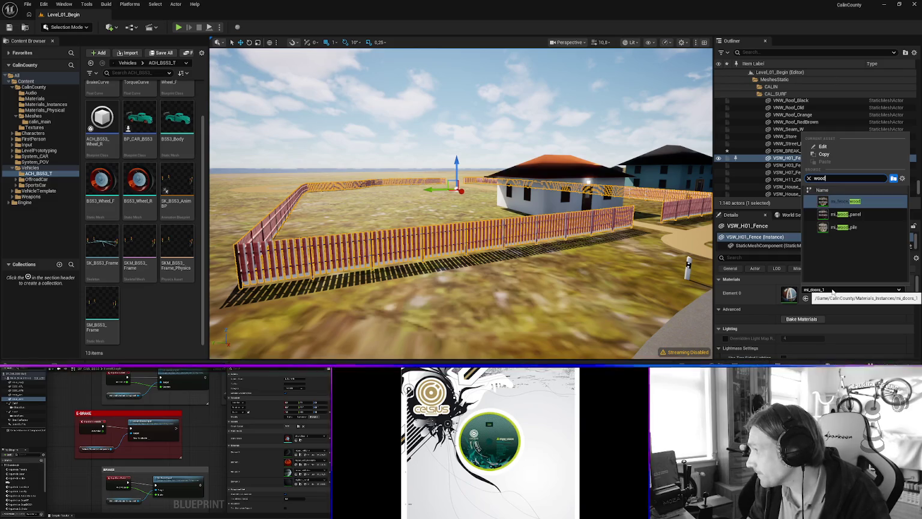
key("Return")
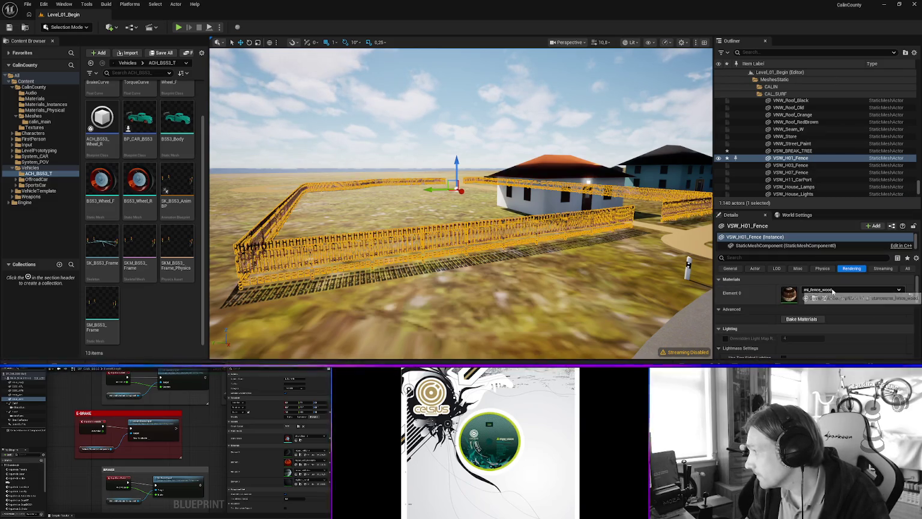
left_click(830, 291)
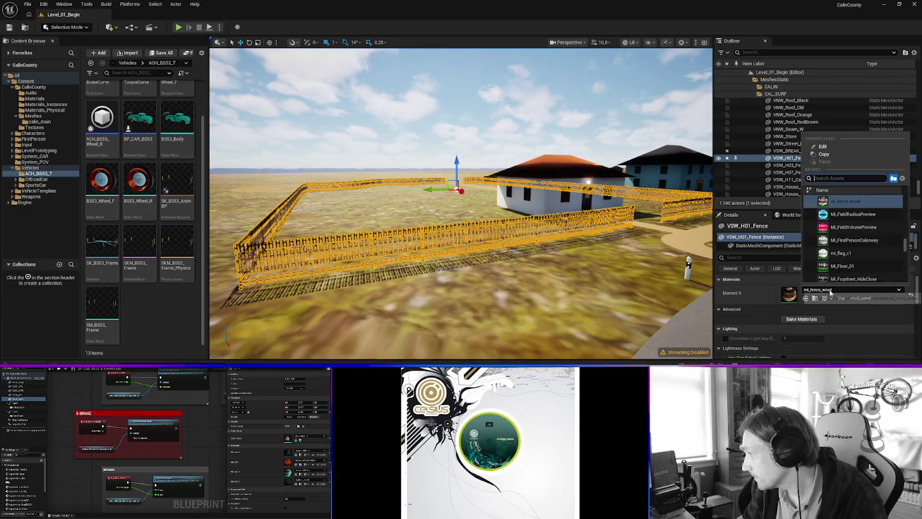
type("wood")
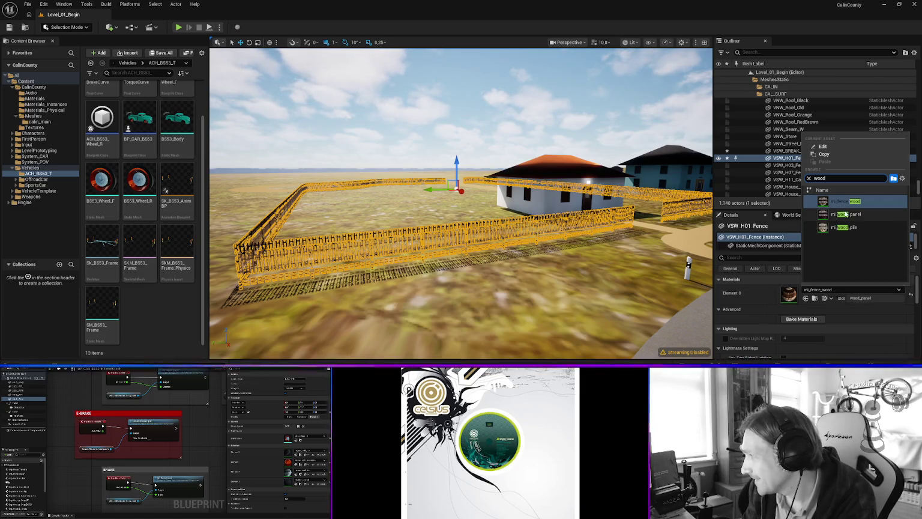
mouse_move(853, 216)
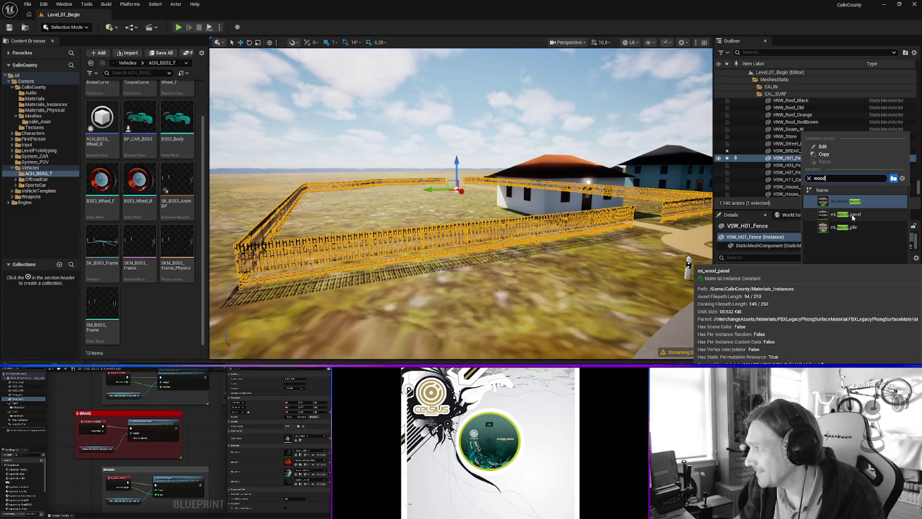
left_click(853, 216)
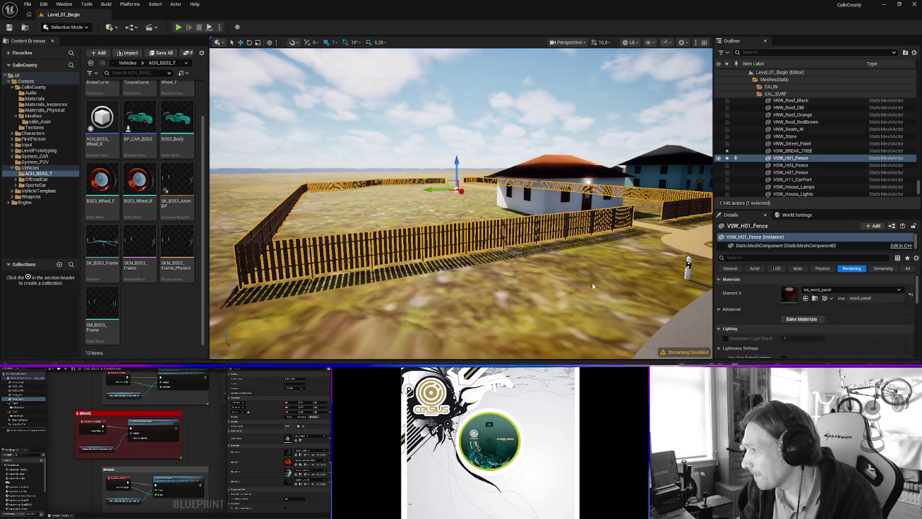
- Fly down the road and select the street curb 1CURB_VSW_Street
key("w")
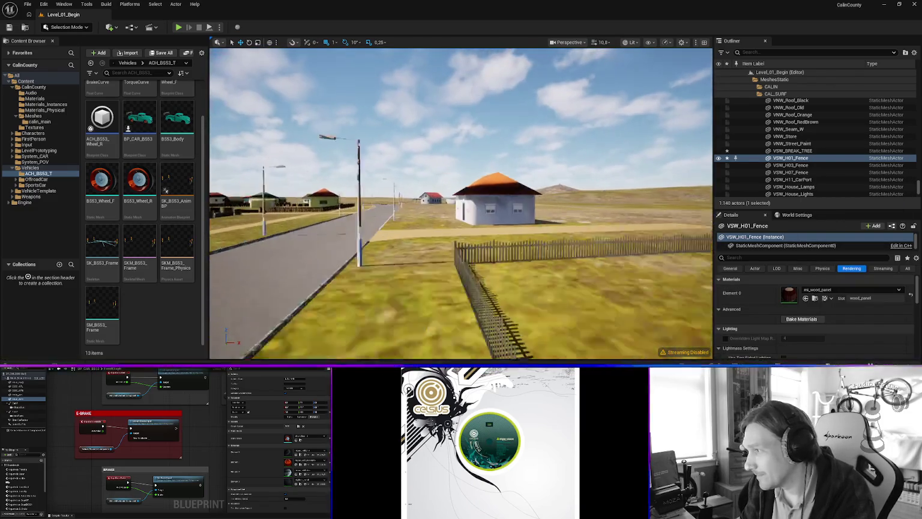
scroll(461, 204, "down", 2)
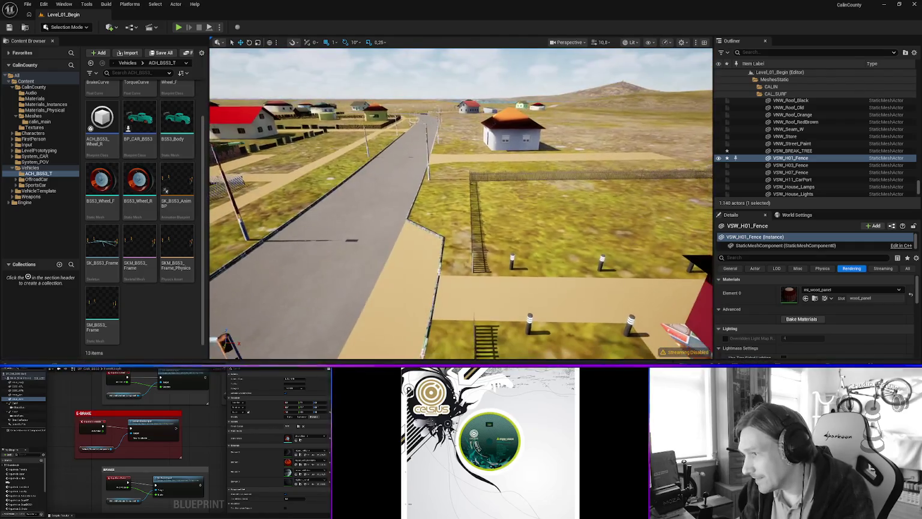
scroll(461, 204, "down", 2)
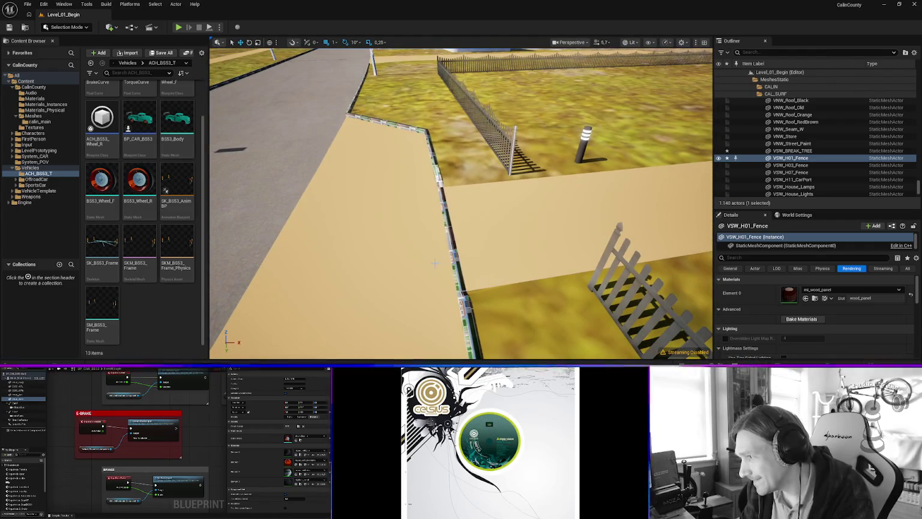
left_click(453, 241)
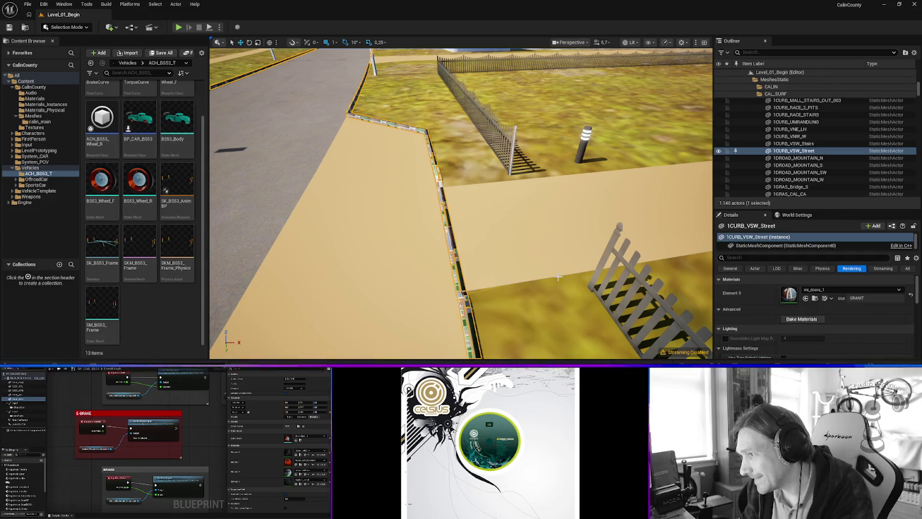
- Set the curb to mi_curb_granite and the VSW_Lantern poles to mi_zinc
left_click(823, 290)
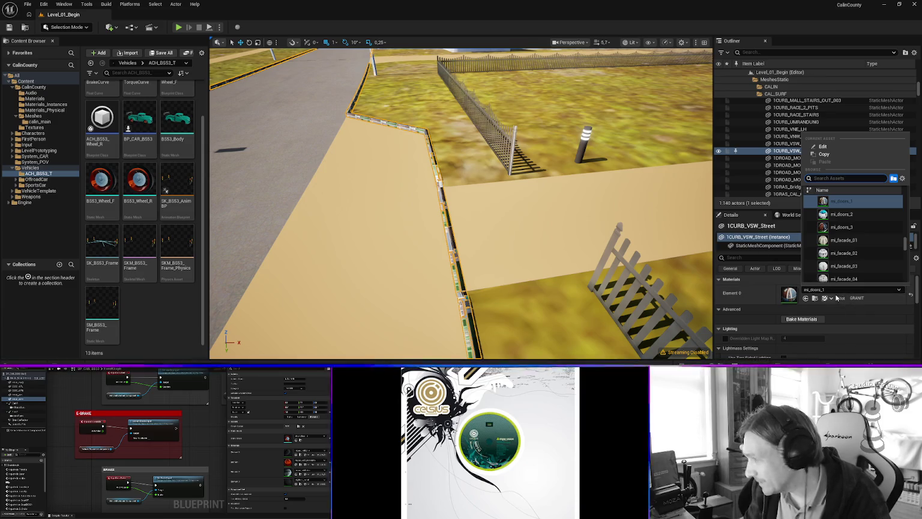
type("curb")
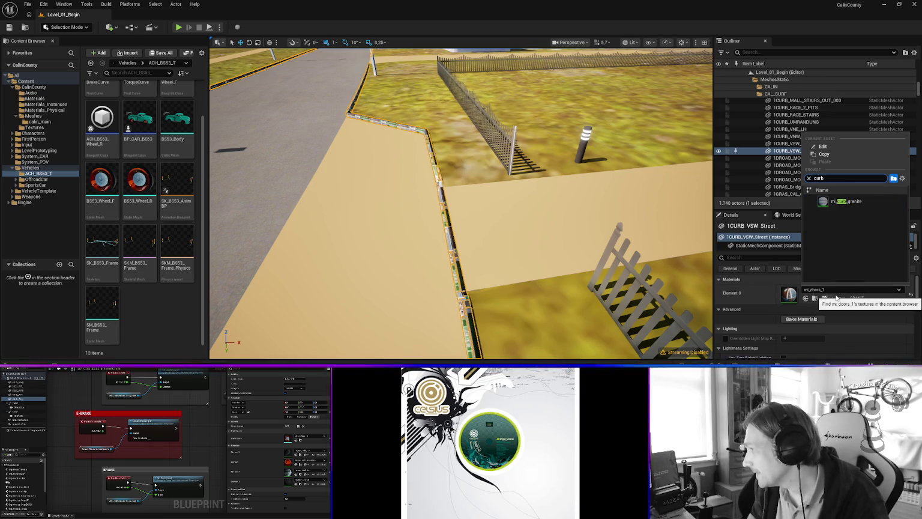
key("Return")
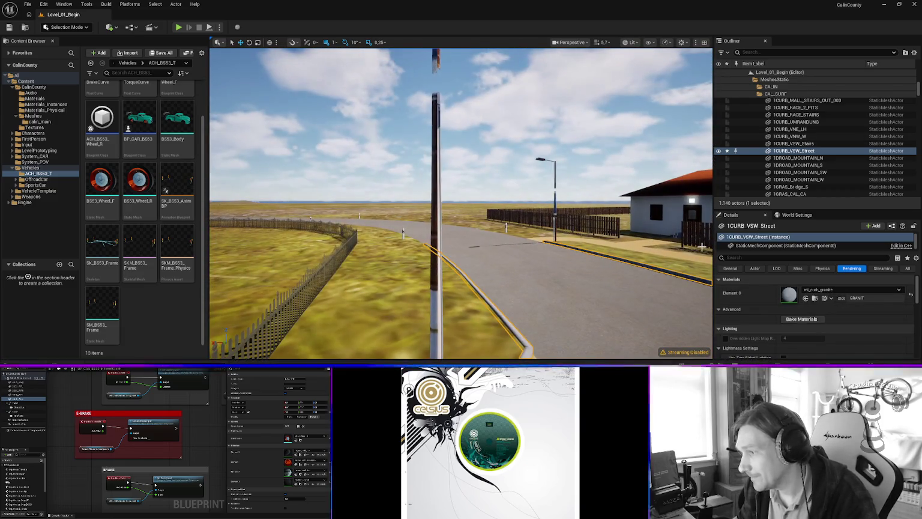
left_click(436, 264)
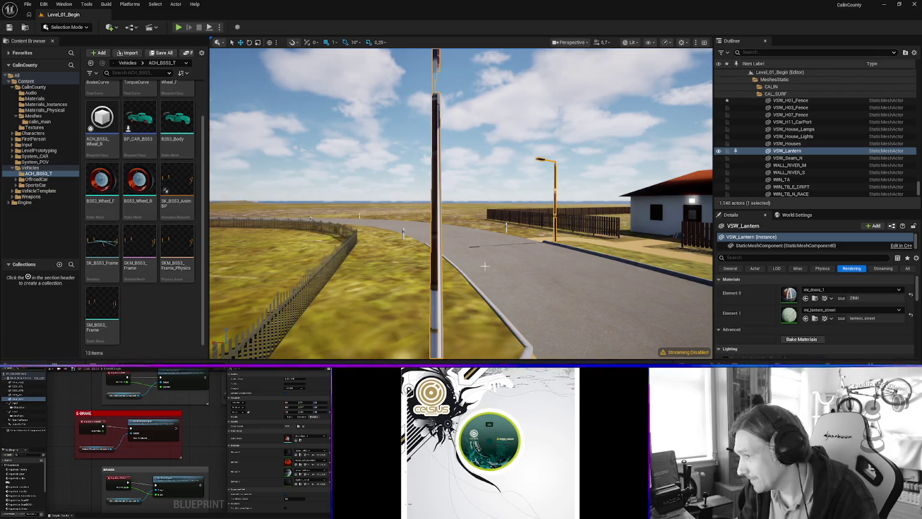
left_click(835, 292)
type("zinc")
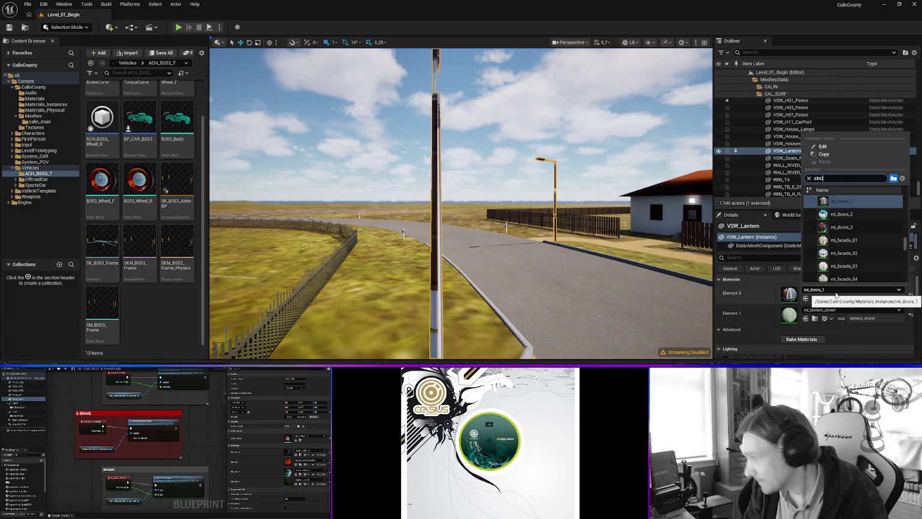
left_click(840, 200)
- Give the white house's front stairs, 1CURB_VSW_Stairs, the mi_tile_1 material
mouse_move(483, 239)
left_mouse_down()
mouse_move(513, 189)
mouse_move(470, 231)
left_mouse_up()
left_click(491, 252)
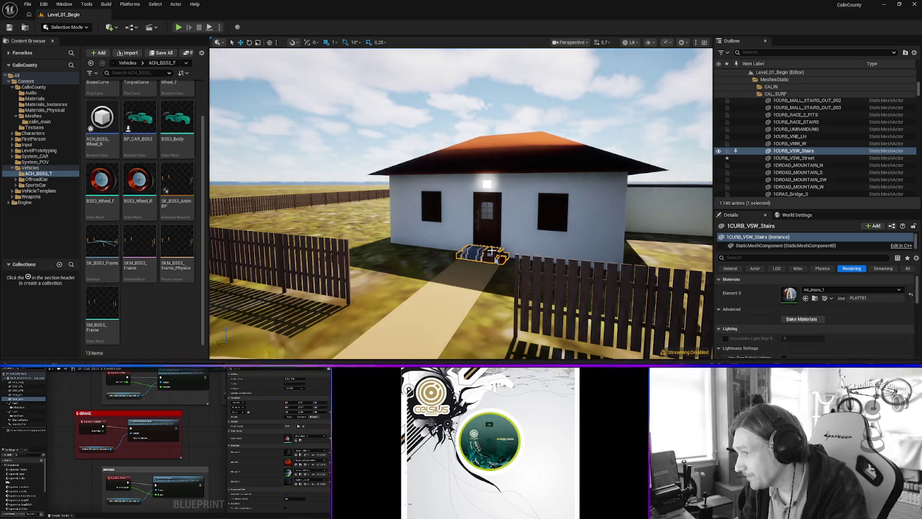
left_click(828, 290)
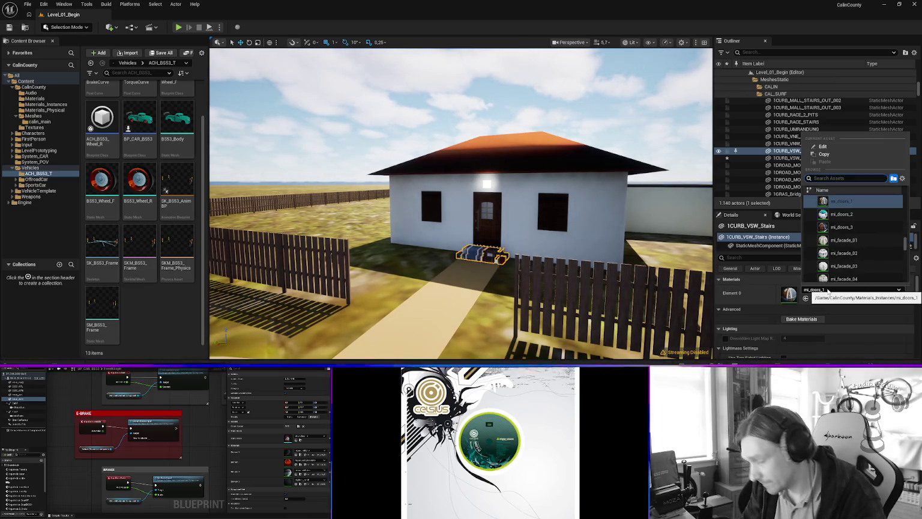
key("Down")
key("Down")
key("Down")
key("Return")
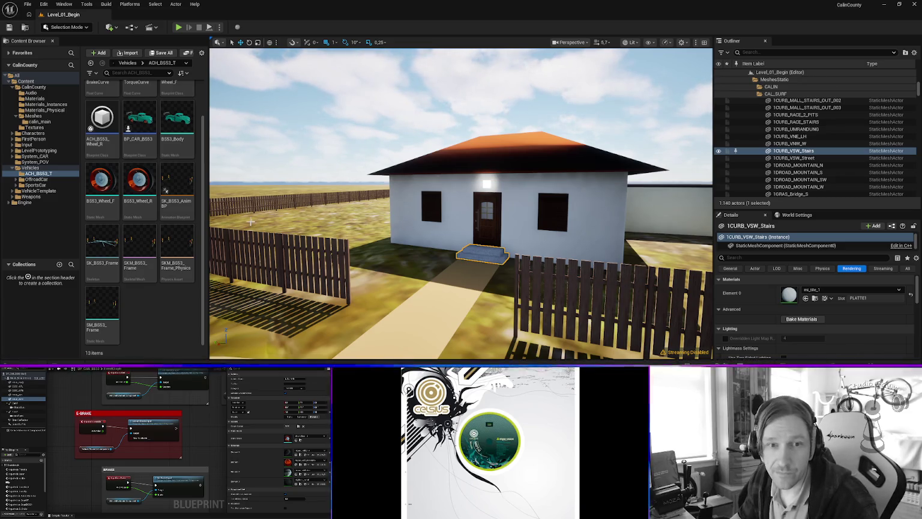
mouse_move(420, 240)
left_mouse_down()
mouse_move(336, 240)
mouse_move(343, 186)
mouse_move(288, 180)
mouse_move(372, 192)
mouse_move(395, 182)
left_mouse_up()
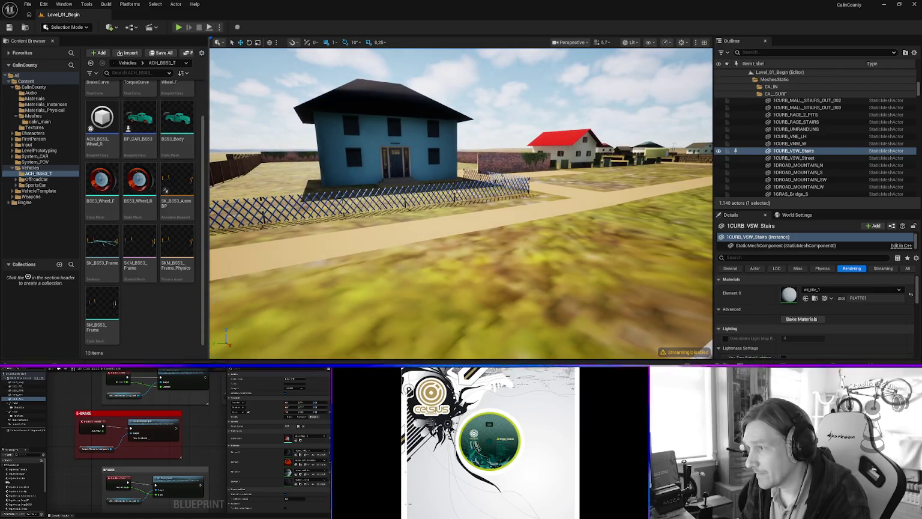
- Give the blue house's VSW_H03_Fence the mi_fence_wood material
left_click(407, 191)
left_click(409, 190)
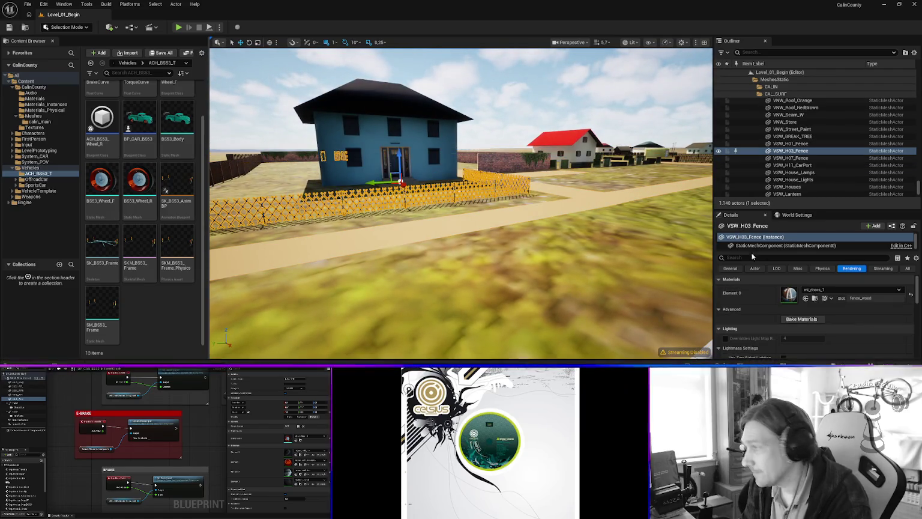
left_click(835, 290)
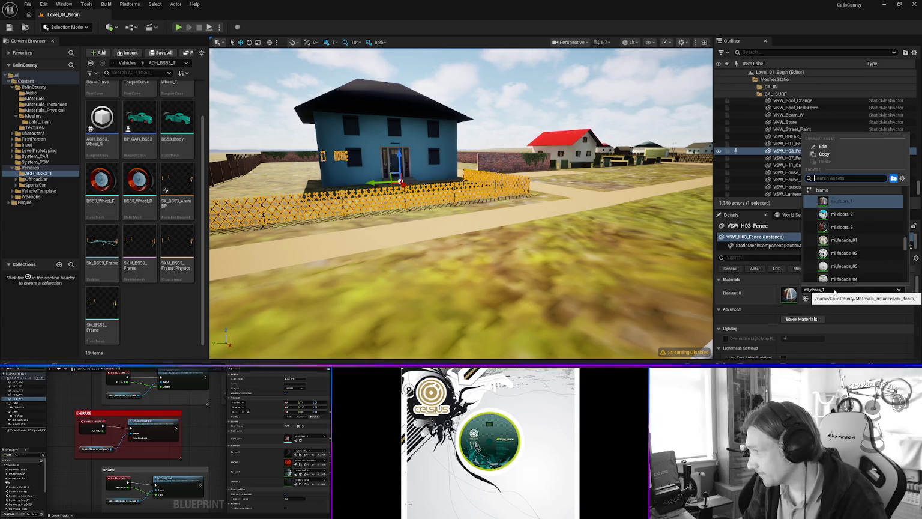
type("wood")
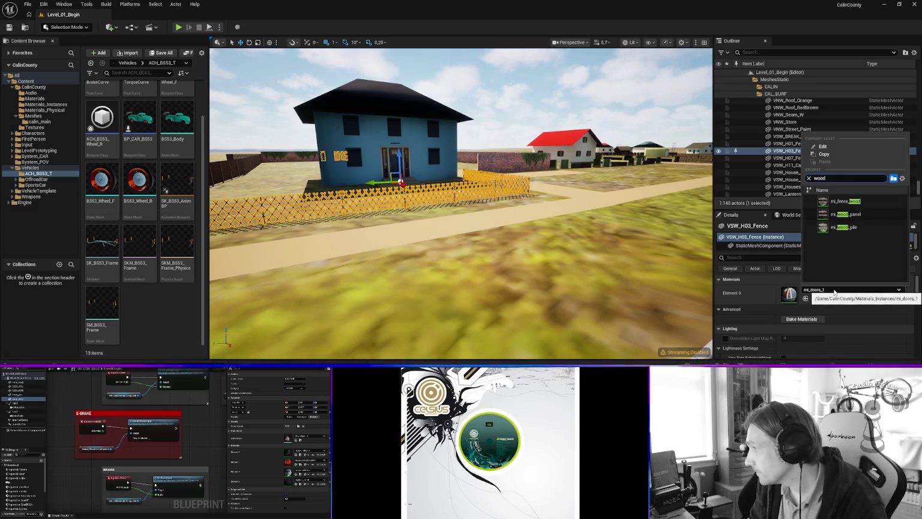
key("Down")
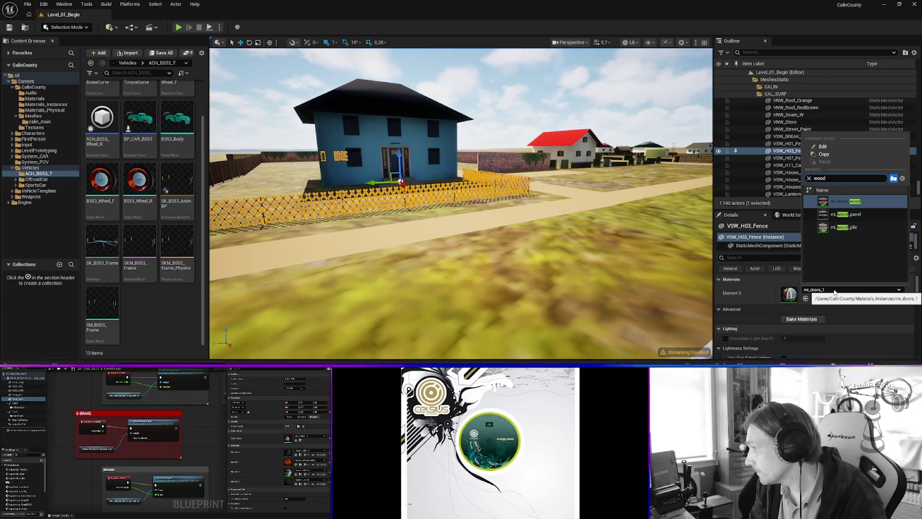
key("Return")
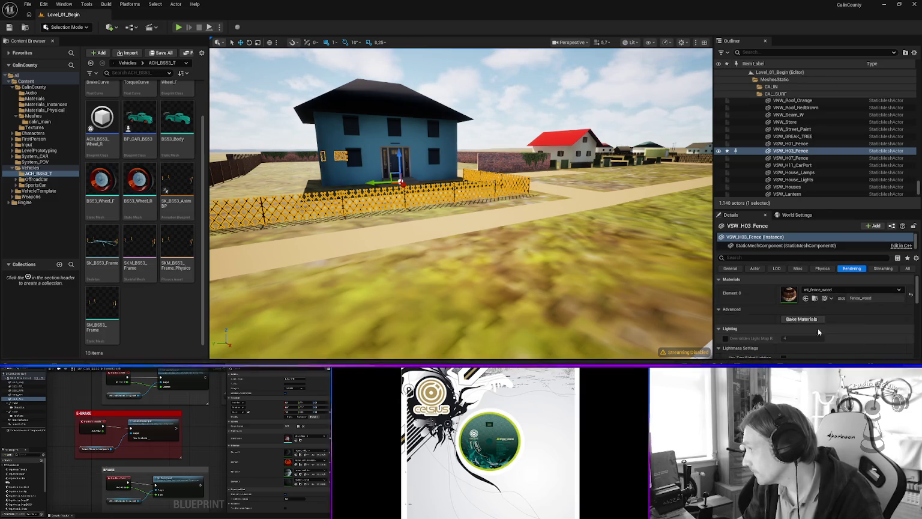
- Fly to the roadside fence row 1WALL_VSW_H05_Fence and apply mi_fence_wood to it
key("w")
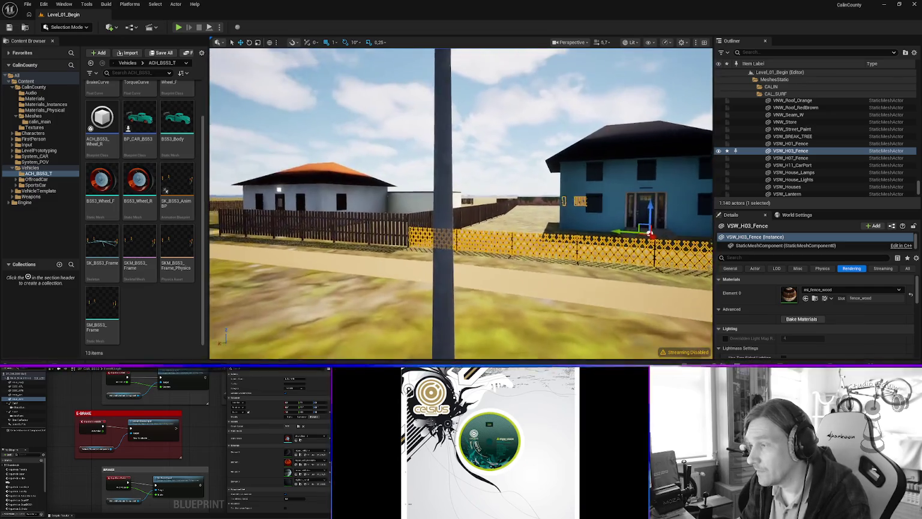
key("w")
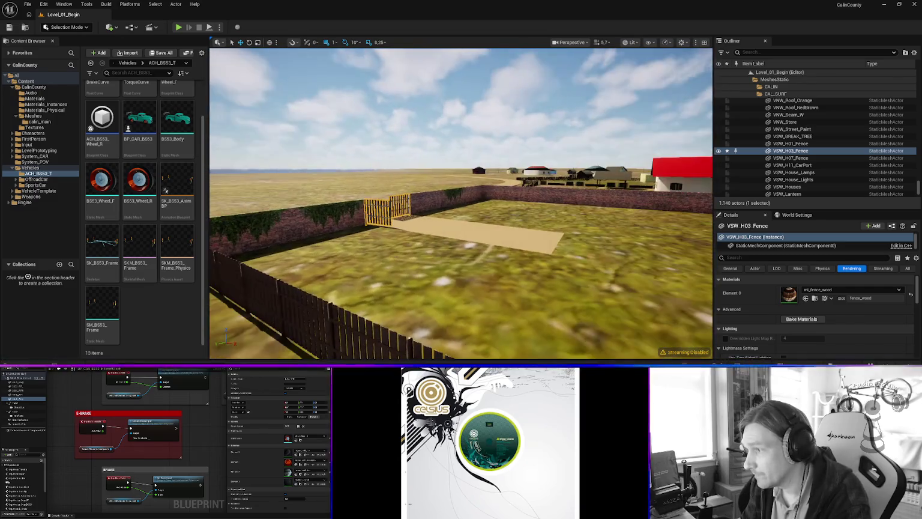
key("w")
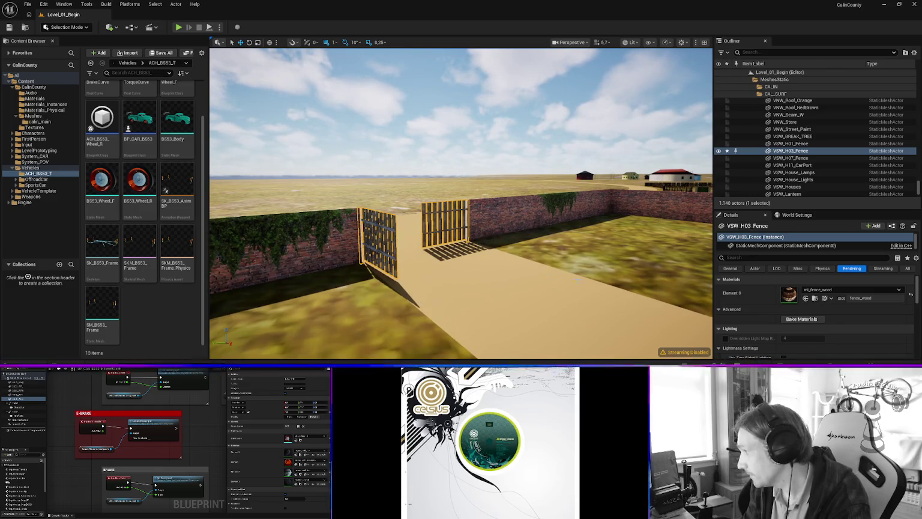
key("w")
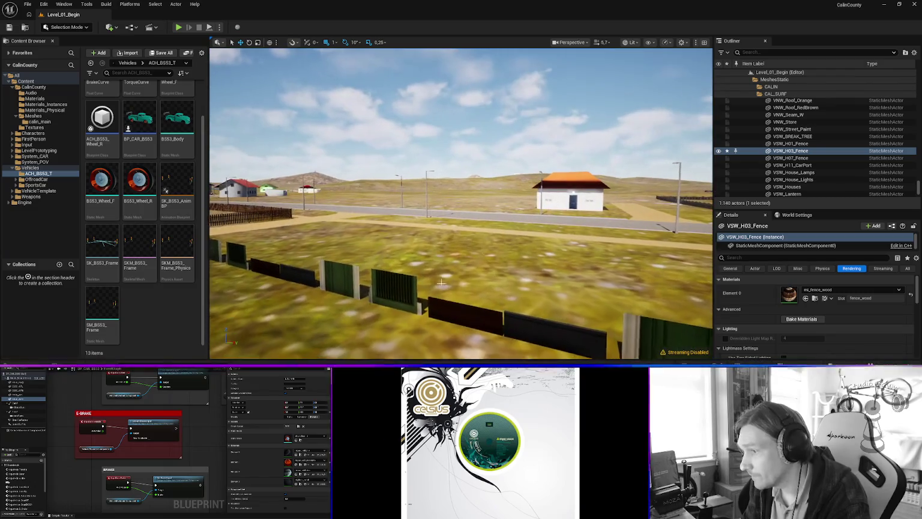
left_click(382, 283)
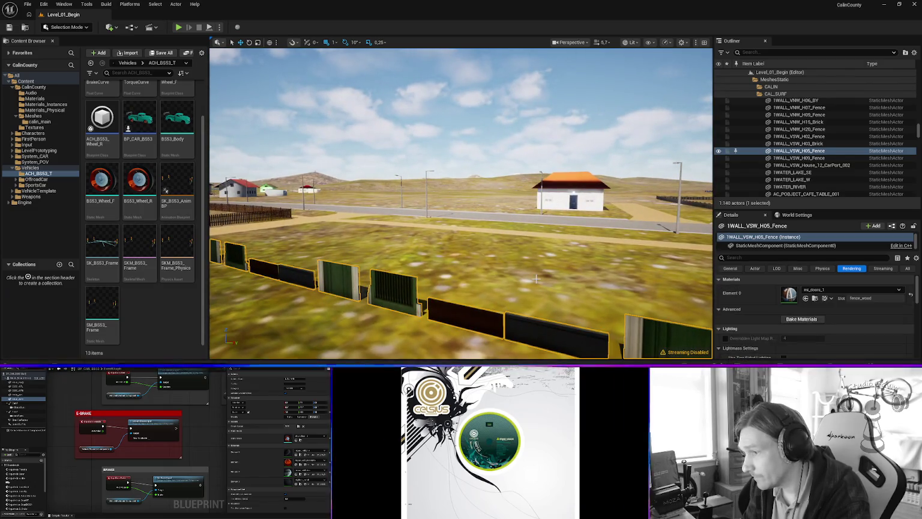
left_click(820, 291)
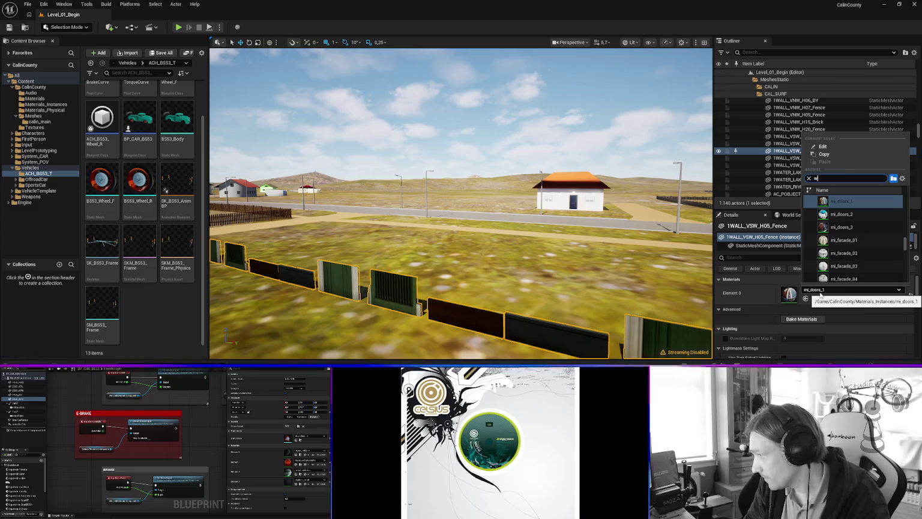
type("wood")
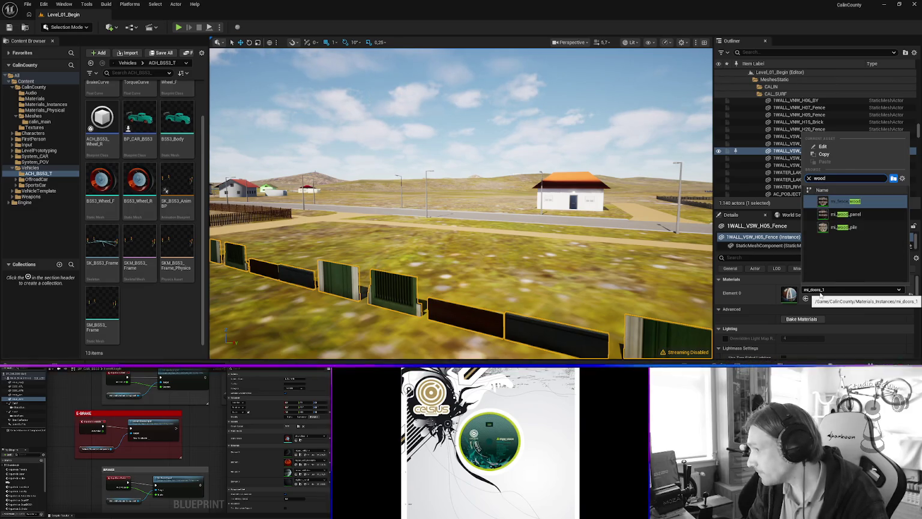
key("Return")
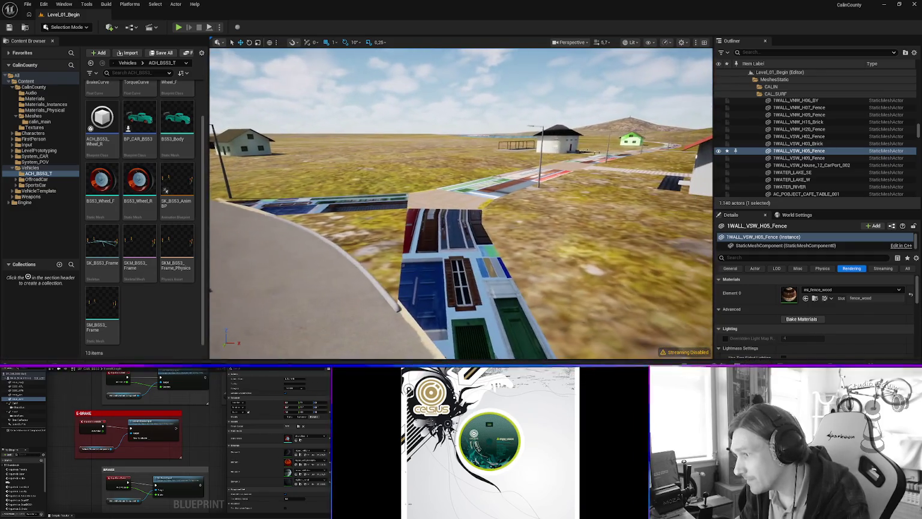
left_click(417, 246)
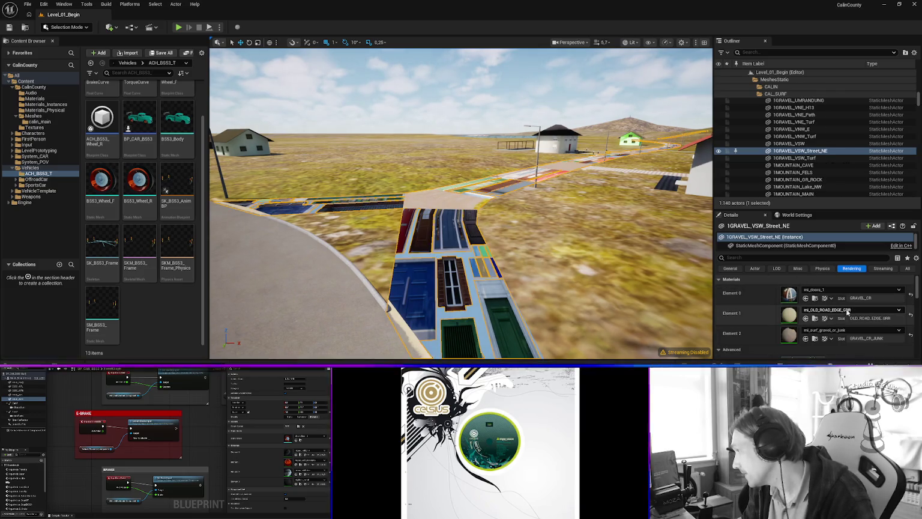
- Set the 1GRAVEL_VSW_Street_NE road's Element 0 to mi_surf_gravel_cr
left_click(835, 289)
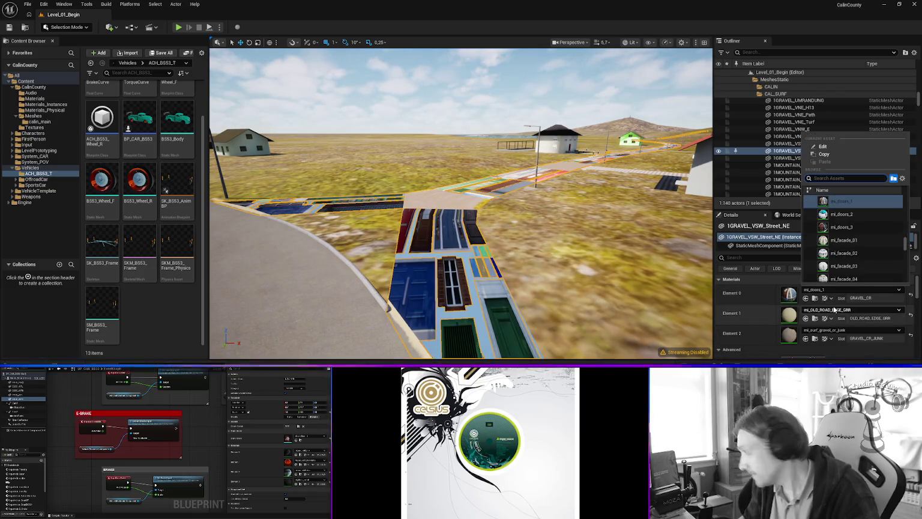
type("gravel")
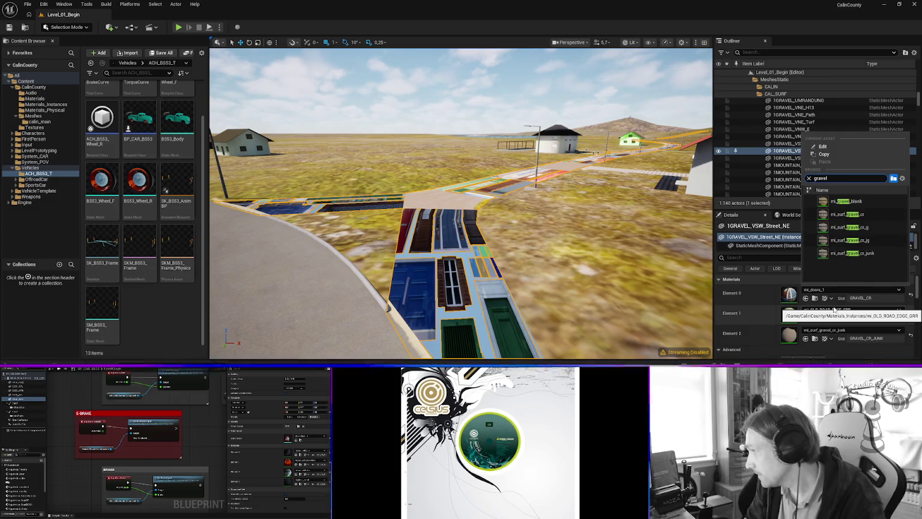
left_click(847, 215)
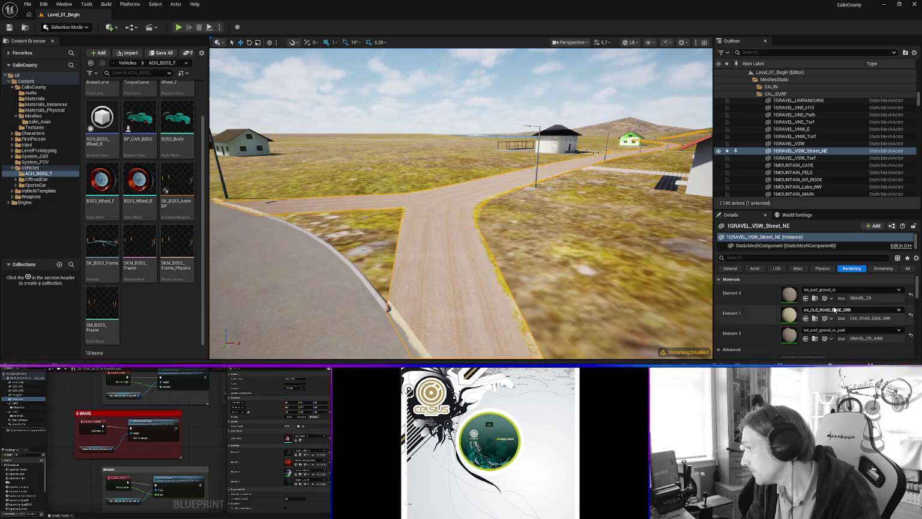
mouse_move(389, 271)
left_mouse_down()
mouse_move(322, 267)
mouse_move(360, 260)
left_mouse_up()
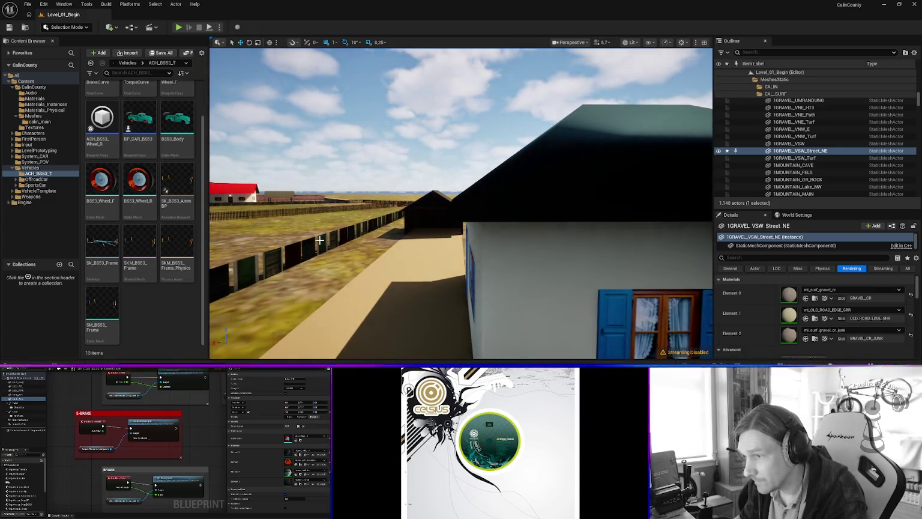
- Give the 1WALL_VSW_H09_Fence by the house the mi_fence_wood material
left_click(252, 264)
left_click(822, 290)
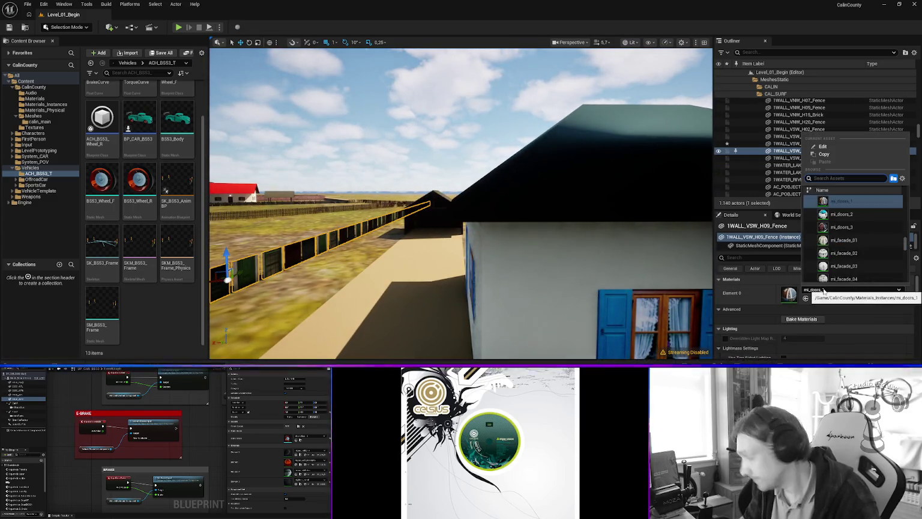
type("ood")
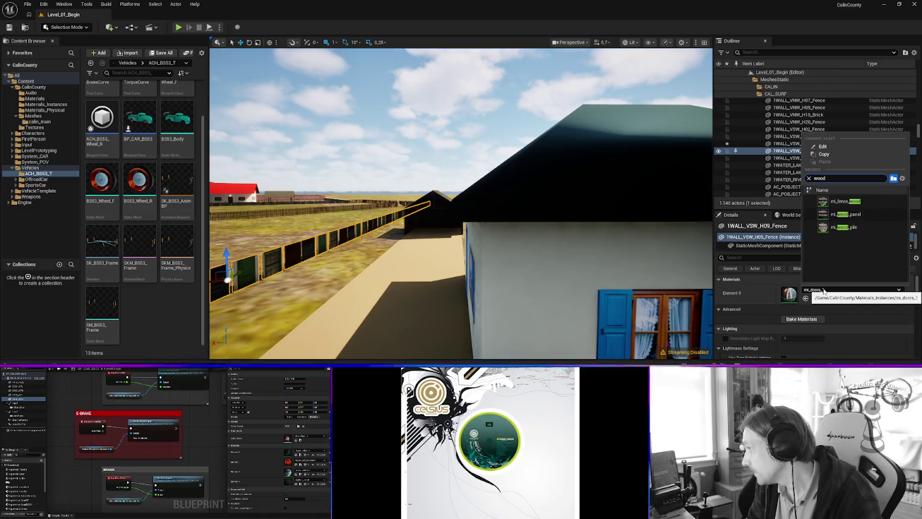
key("Return")
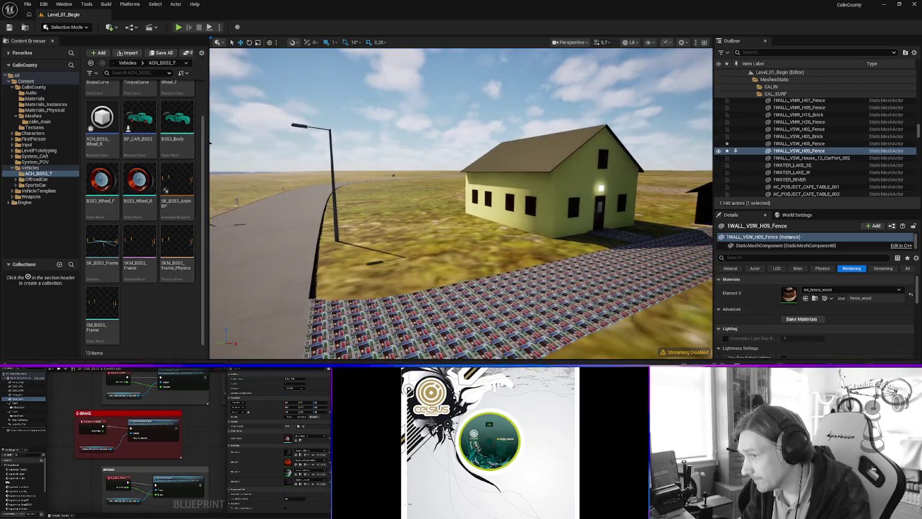
left_click(510, 288)
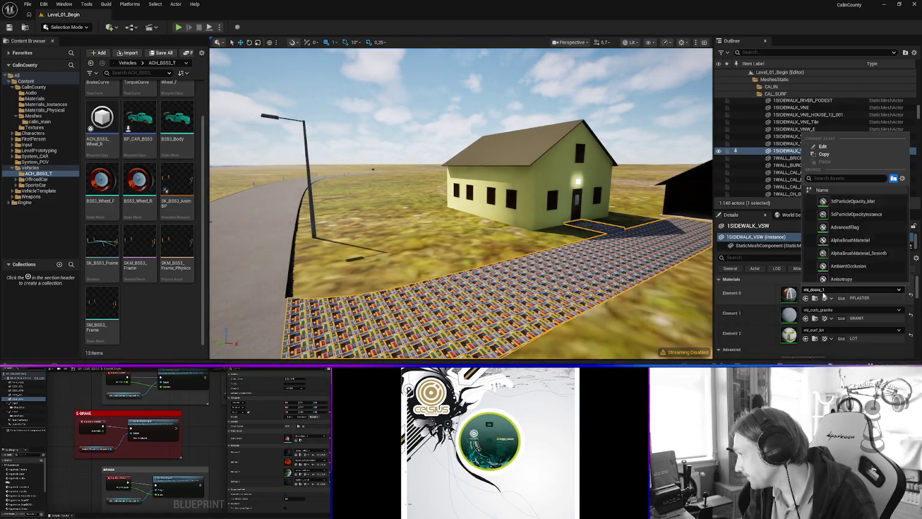
- Pave the 1SIDEWALK_VSW sidewalk with mi_surf_pflaster by searching 'flaster' in Element 0's picker
left_click(827, 290)
type("flaster")
key("Return")
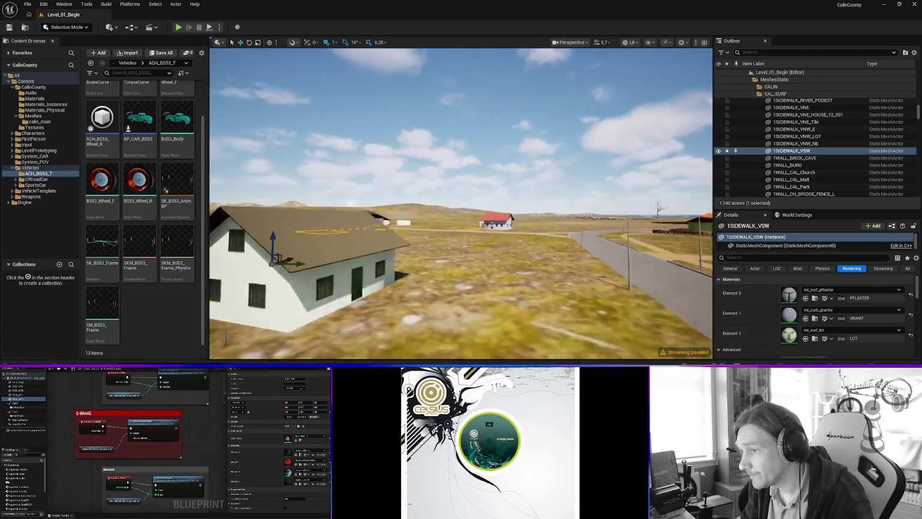
- Fly down the road past the red-roofed and green houses and out over the lake
key("w")
key("w")
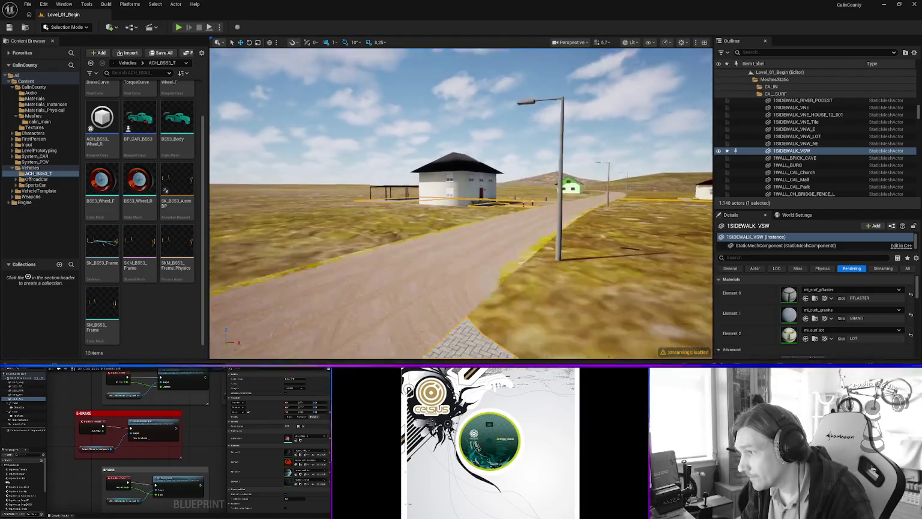
key("w")
key("w")
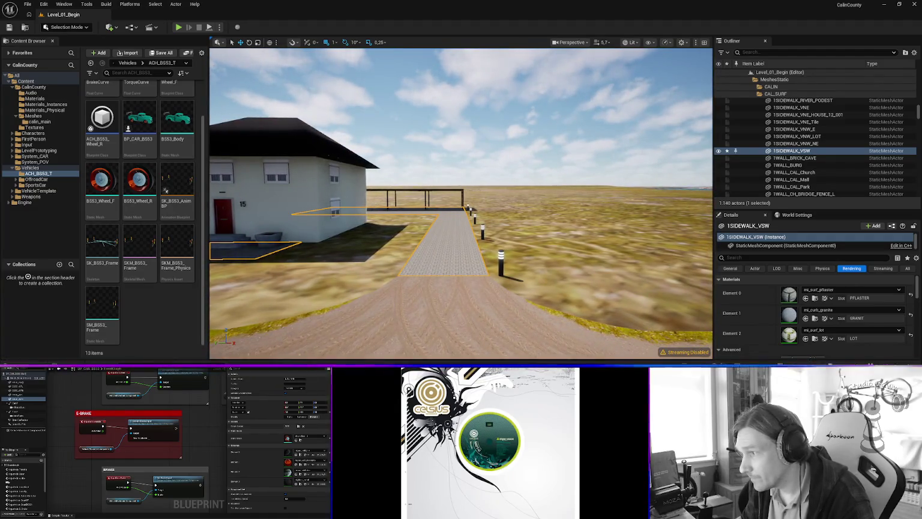
key("w")
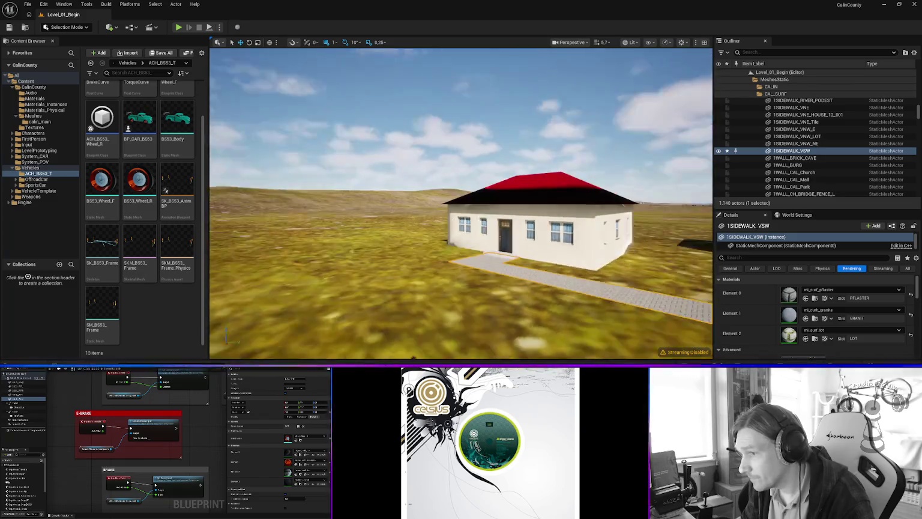
key("w")
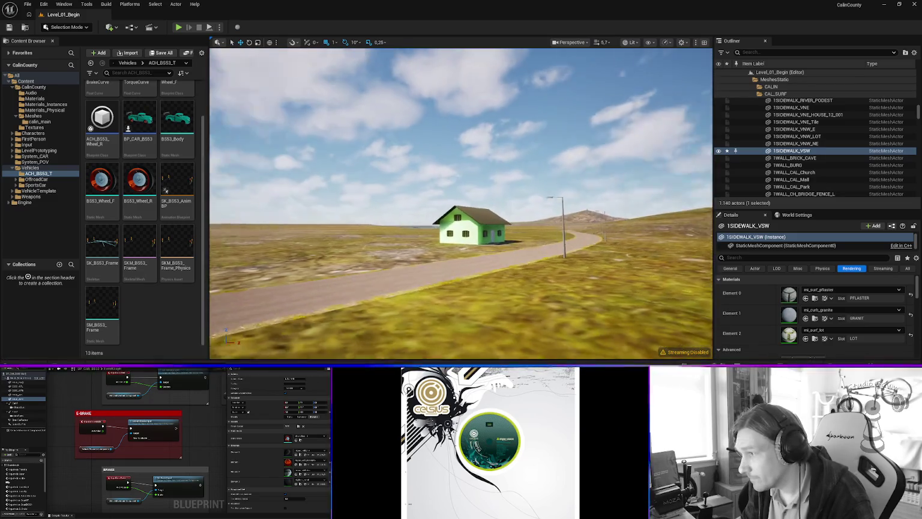
key("w")
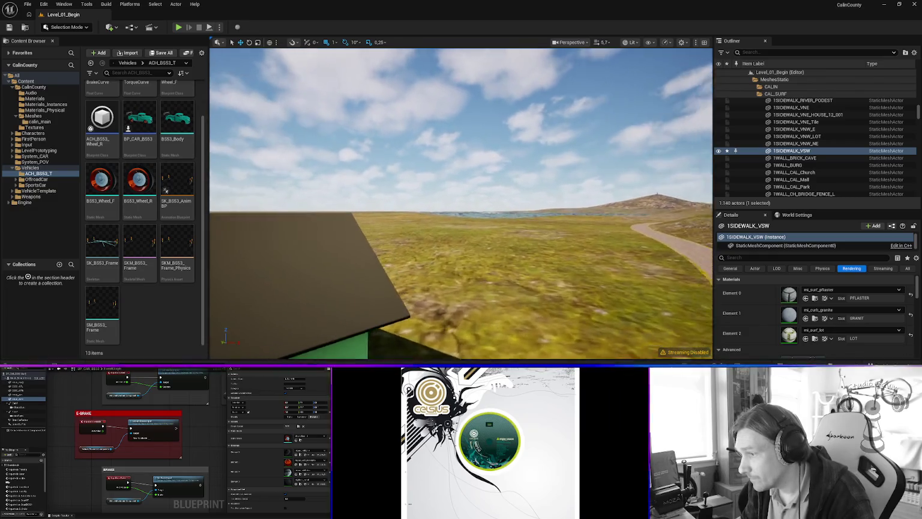
key("w")
scroll(461, 205, "up", 3)
key("w")
scroll(460, 204, "up", 3)
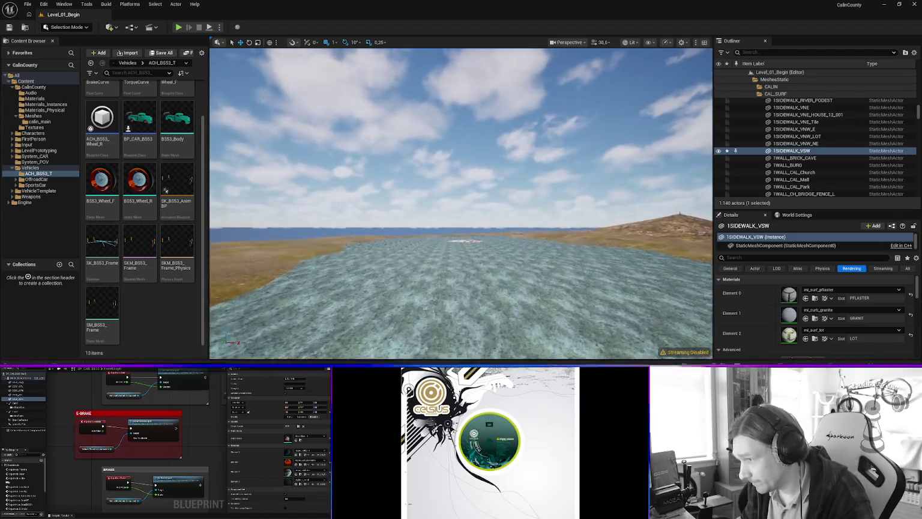
- Give the lake island the mi_terrain_mount material
key("w")
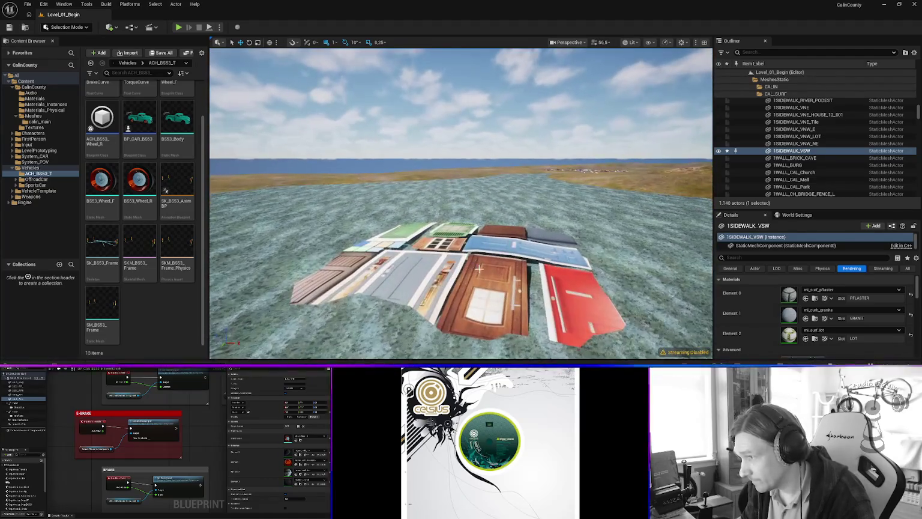
left_click(486, 258)
left_click(827, 290)
type("terrain")
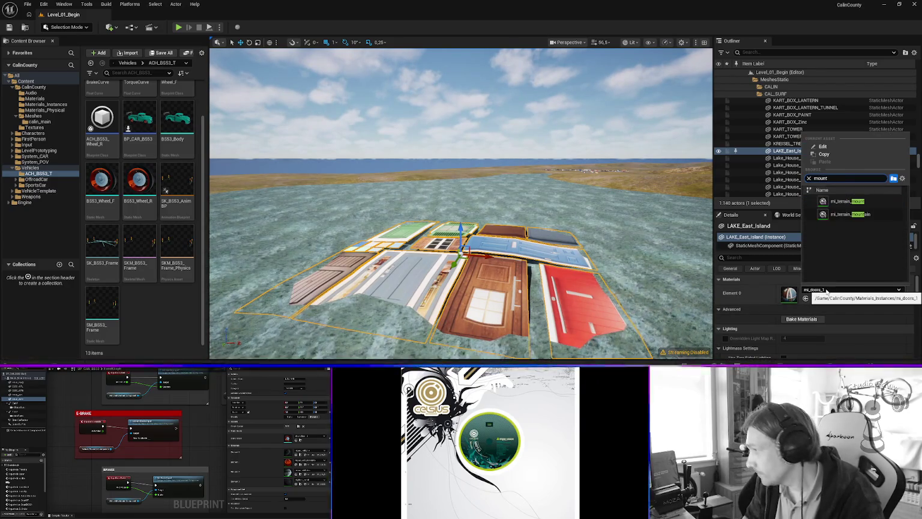
key("Return")
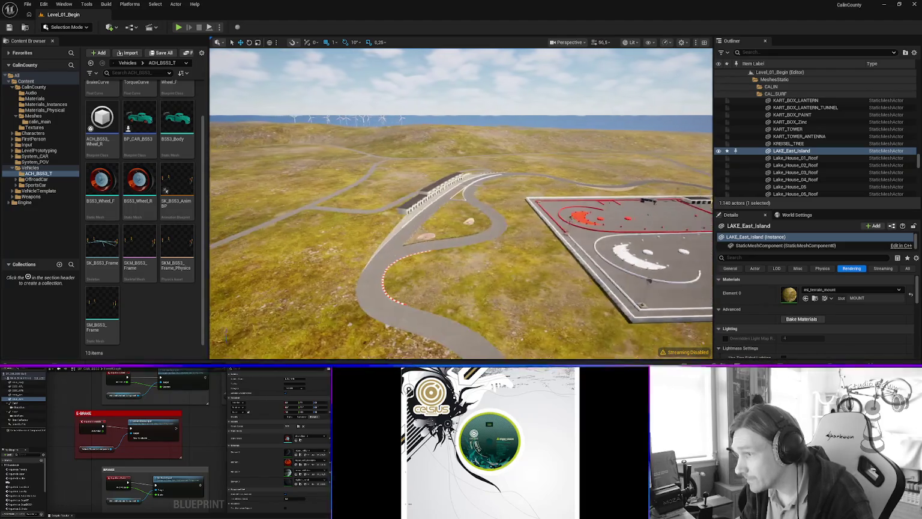
- Lower the camera speed, fly down to the pit wall and select the GR_DRIFT_BOX barrier
key("w")
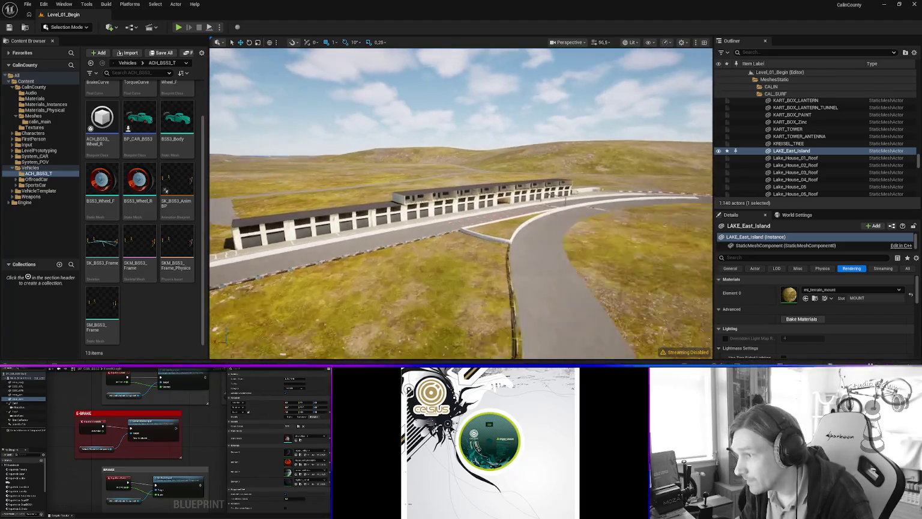
scroll(424, 300, "down", 3)
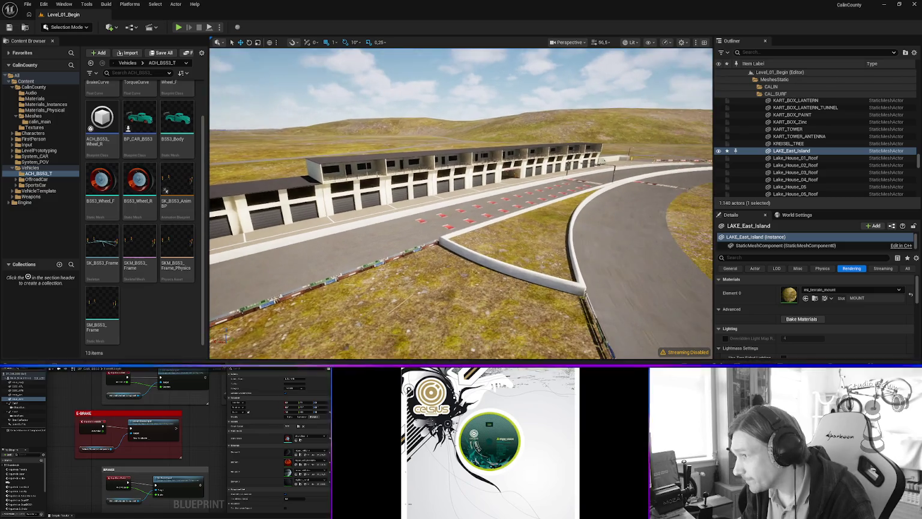
key("w")
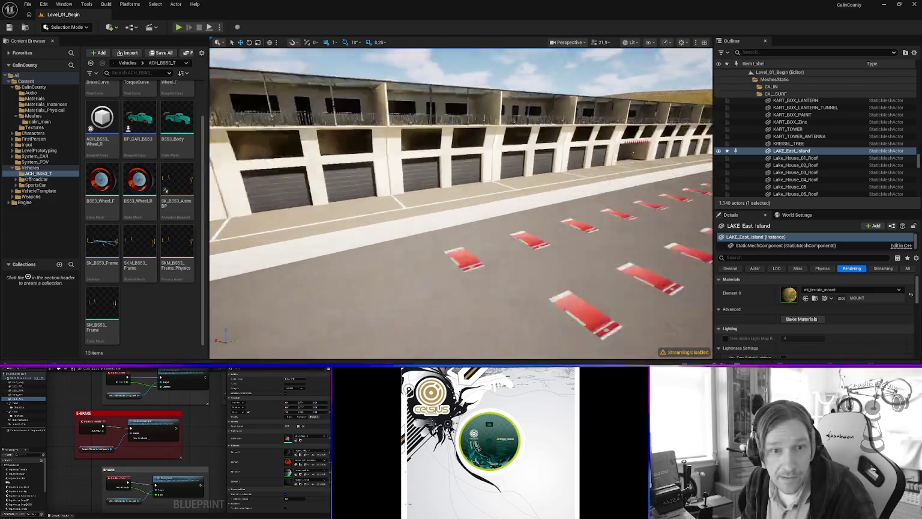
key("s")
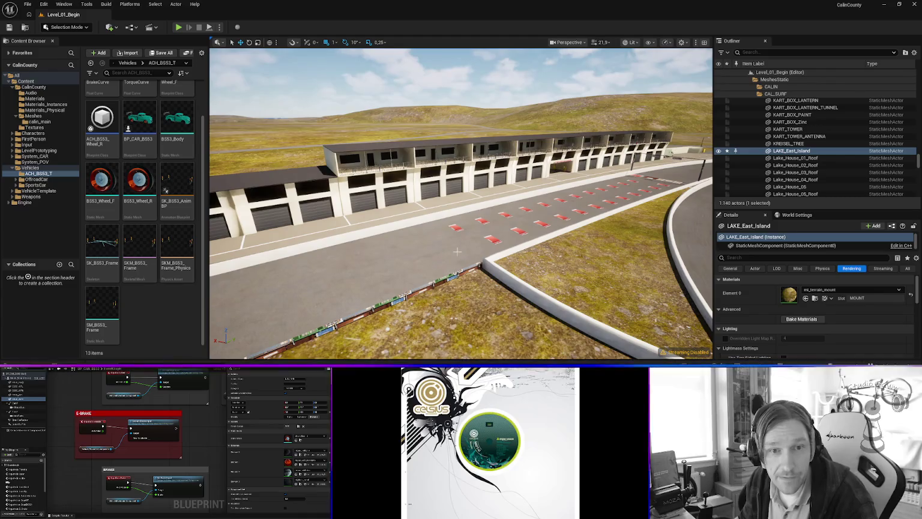
key("w")
scroll(455, 250, "down", 3)
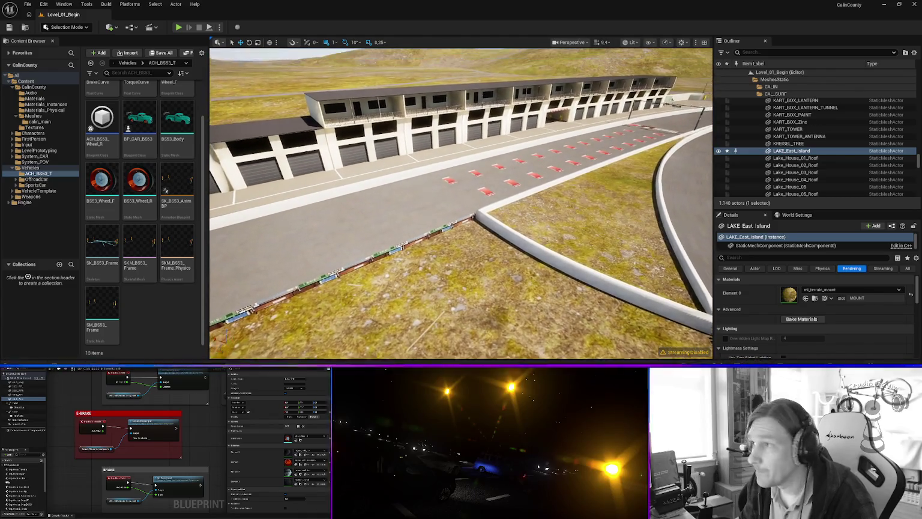
key("w")
scroll(461, 203, "down", 3)
key("w")
left_click(447, 220)
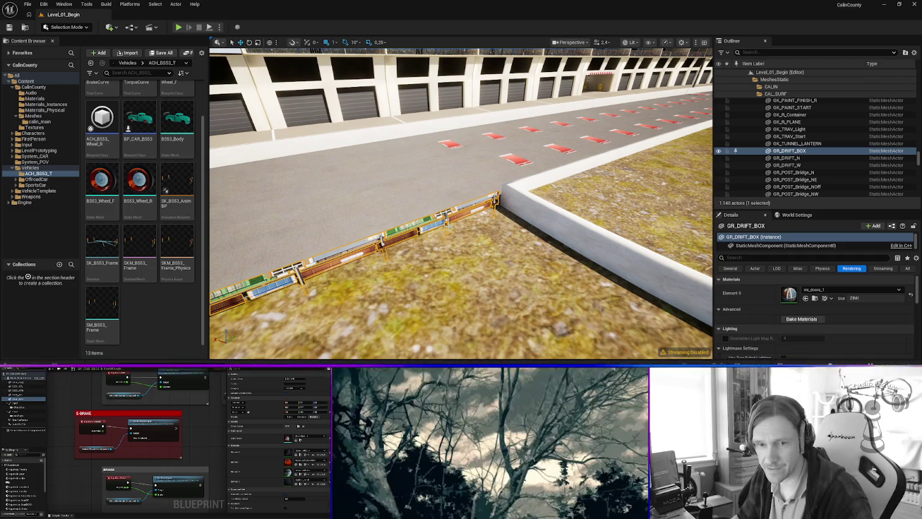
- Set the GR_DRIFT_BOX barrier's Element 0 material to mi_zinc
mouse_move(394, 247)
left_mouse_down()
mouse_move(355, 209)
mouse_move(355, 218)
left_mouse_up()
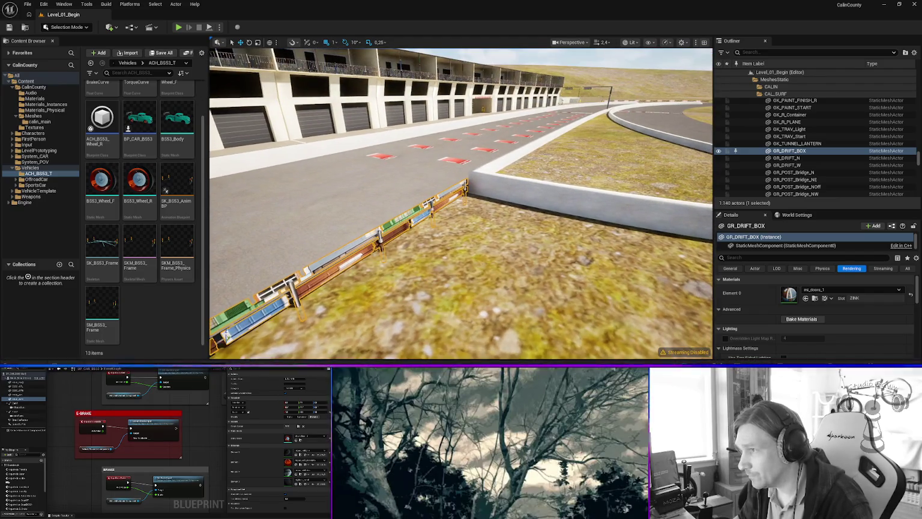
left_click_drag(433, 254, 437, 253)
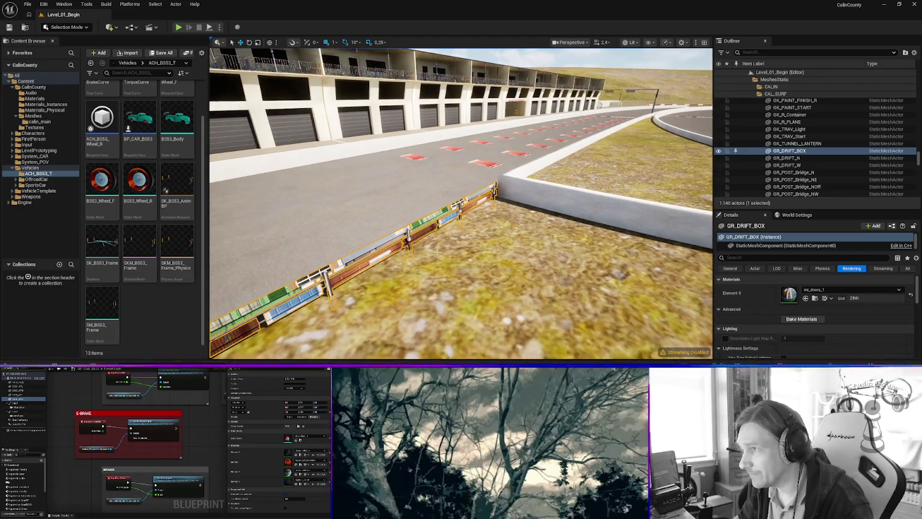
left_click(828, 290)
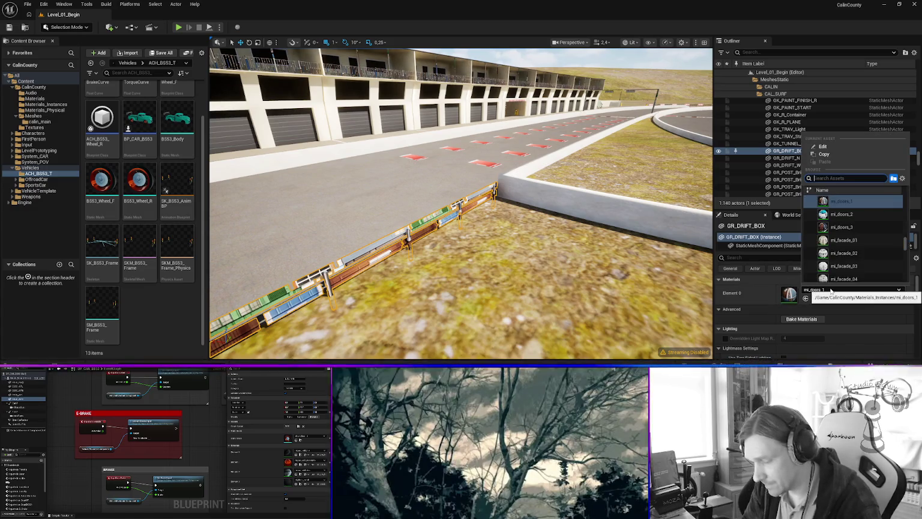
type("inc")
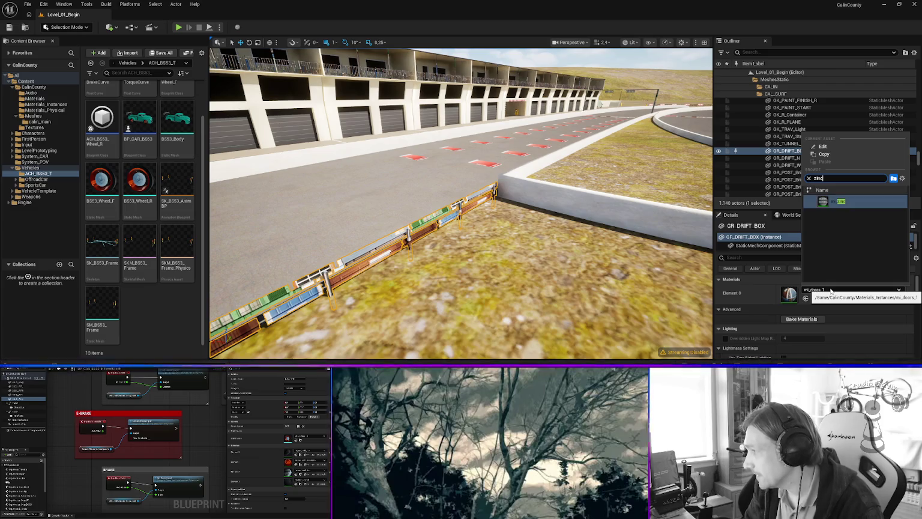
left_click(835, 201)
- Set the KART_BOX_Zinc balcony railing on the pit building to mi_zinc as well
mouse_move(460, 202)
left_mouse_down()
mouse_move(381, 200)
mouse_move(354, 182)
mouse_move(354, 170)
left_mouse_up()
left_click(449, 238)
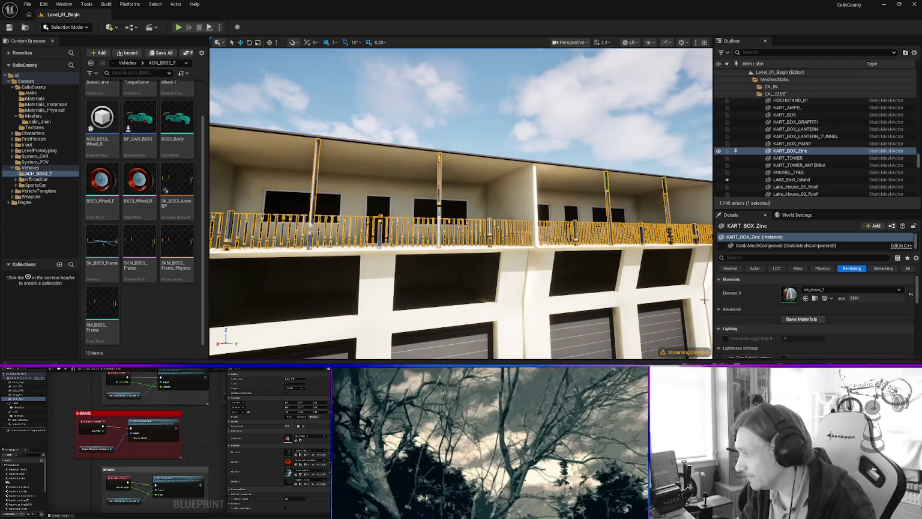
left_click(822, 290)
type("zinc")
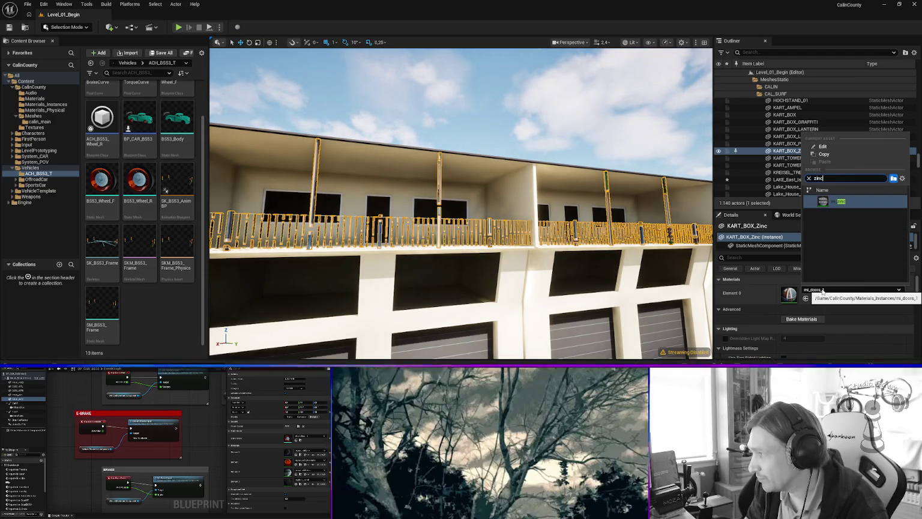
left_click(840, 200)
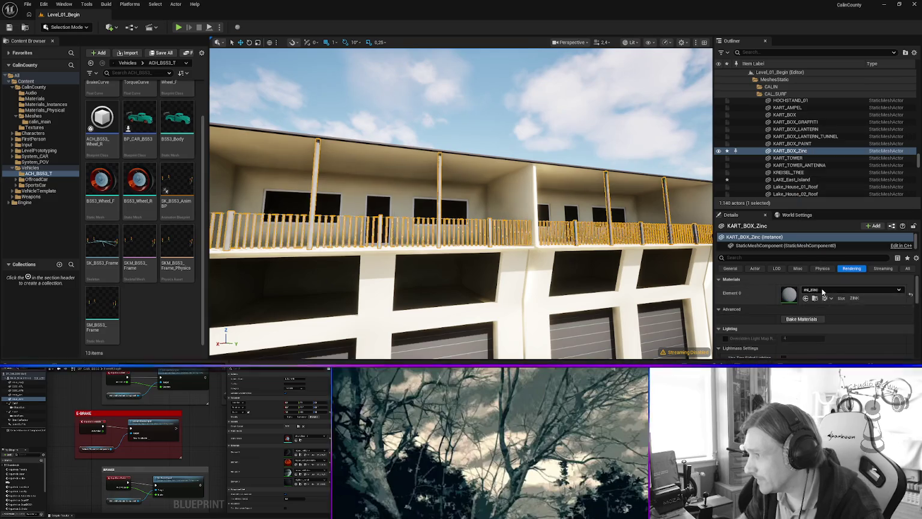
mouse_move(464, 282)
left_mouse_down()
mouse_move(465, 312)
mouse_move(414, 318)
mouse_move(402, 299)
mouse_move(420, 294)
left_mouse_up()
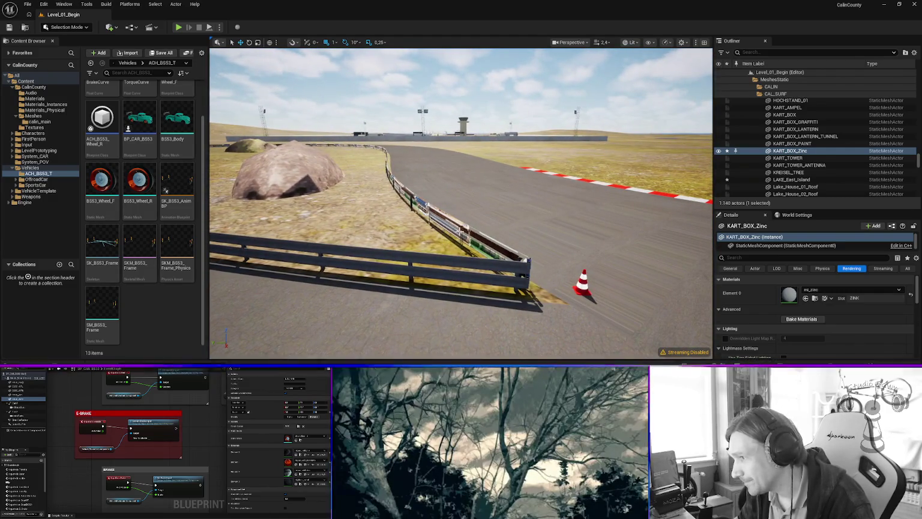
- Set the GR_DRIFT_W guard rail beside the rock to mi_zinc
left_click(486, 255)
left_click(830, 290)
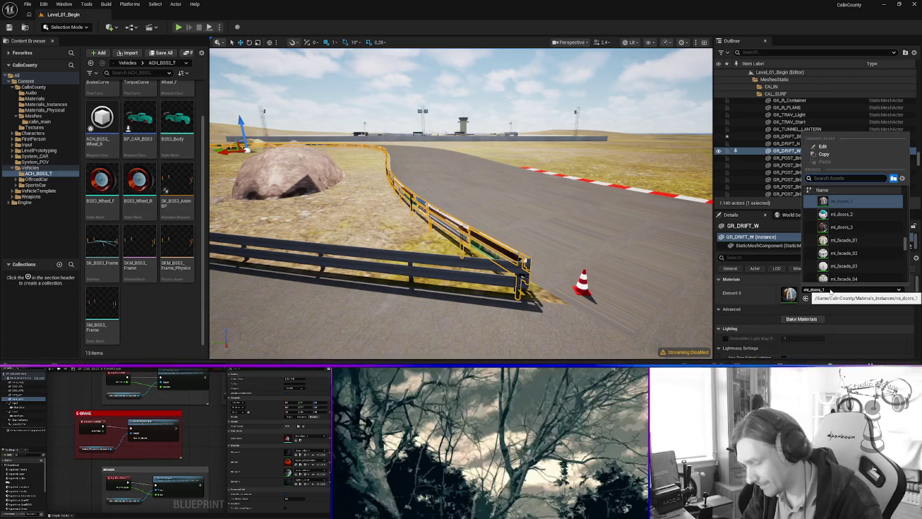
type("inc")
left_click(838, 202)
- Give the red PAINT_KART_Start grid pads the mi_ach_race material
mouse_move(486, 231)
left_mouse_down()
mouse_move(414, 237)
mouse_move(410, 213)
mouse_move(456, 310)
left_mouse_up()
left_click(456, 310)
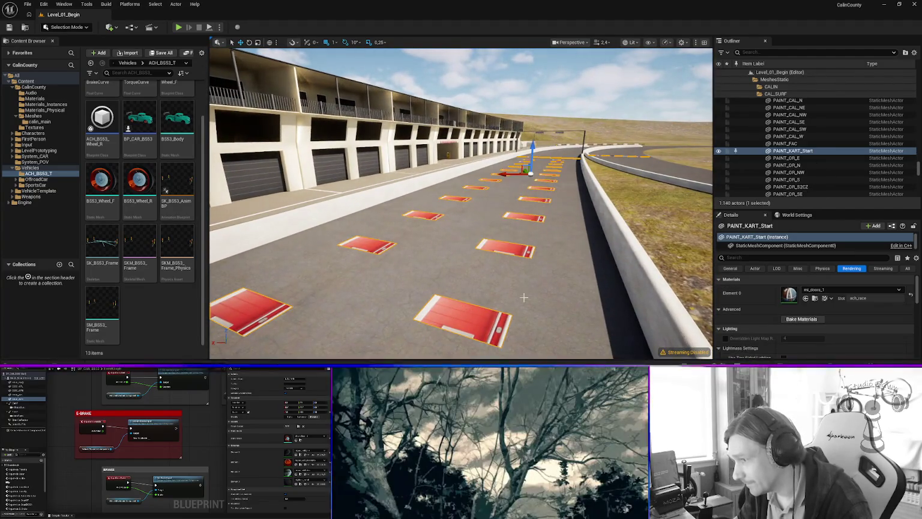
left_click(831, 293)
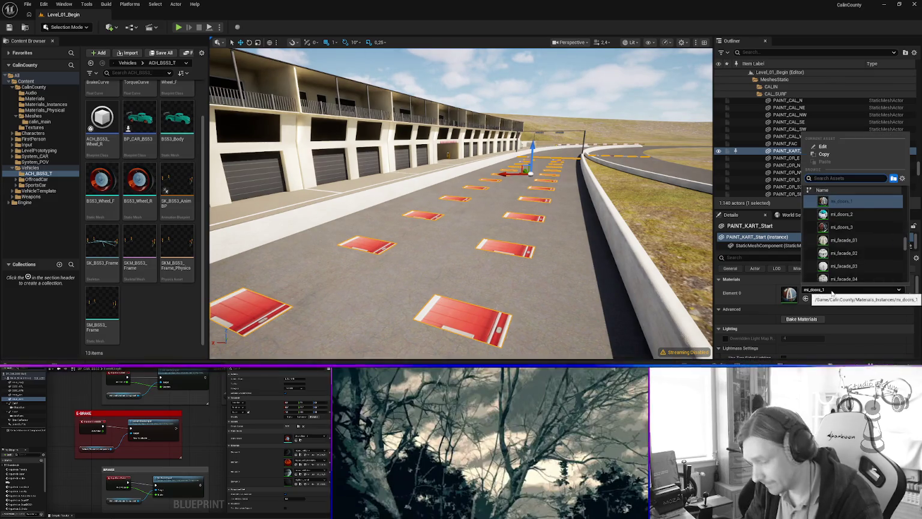
type("mice")
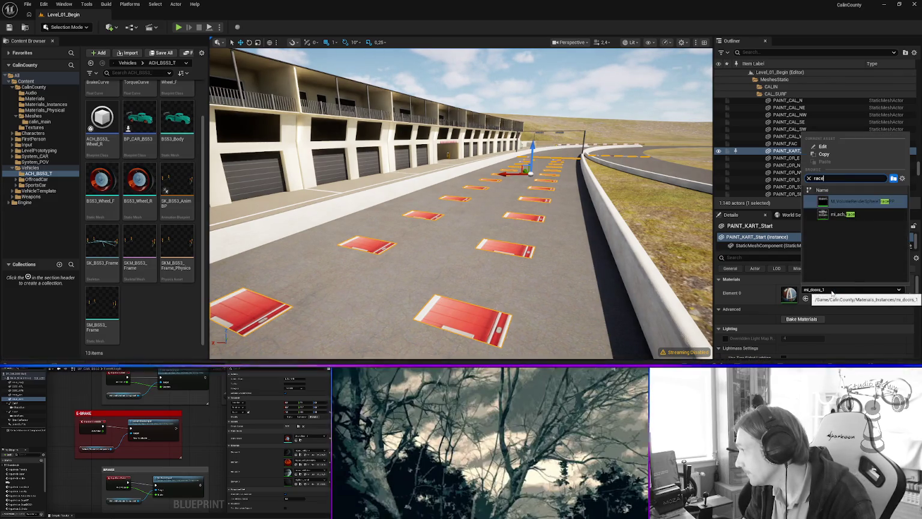
key("Return")
- Set the 1CURB_KART_DREMPEL curb to mi_black_rubber, then select the tunnel's ceiling light
mouse_move(462, 240)
left_mouse_down()
mouse_move(366, 222)
mouse_move(480, 226)
mouse_move(379, 253)
left_mouse_up()
left_click(375, 246)
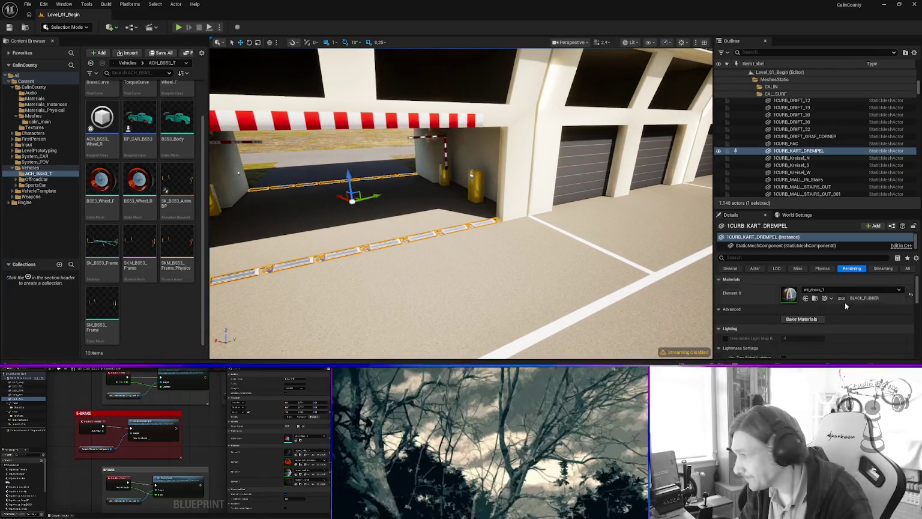
left_click(827, 291)
type("rubber")
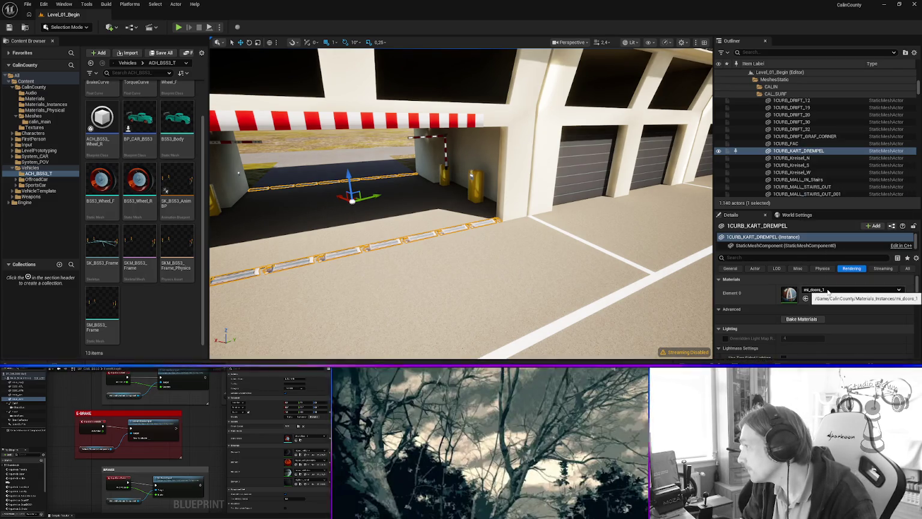
left_click(824, 201)
key("f")
mouse_move(461, 240)
left_mouse_down()
mouse_move(461, 222)
mouse_move(420, 192)
mouse_move(463, 168)
mouse_move(474, 180)
mouse_move(498, 180)
mouse_move(451, 190)
mouse_move(474, 190)
left_mouse_up()
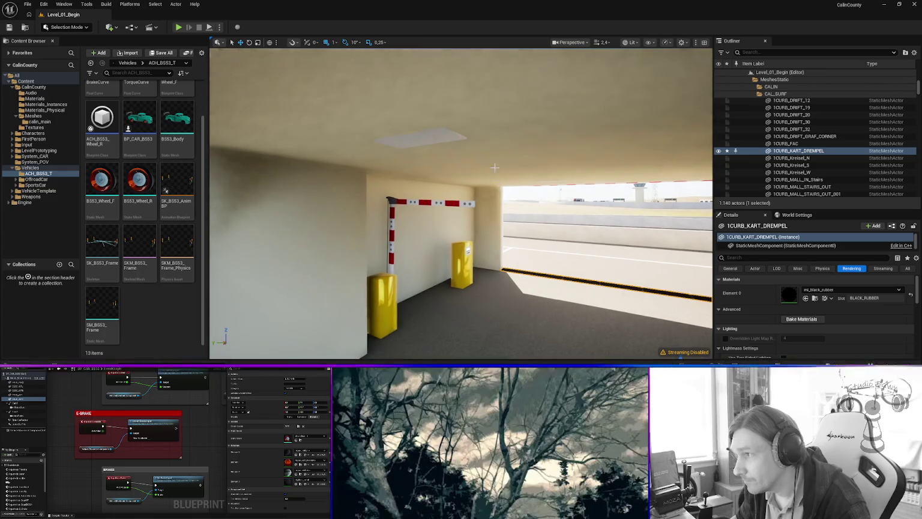
left_click(454, 133)
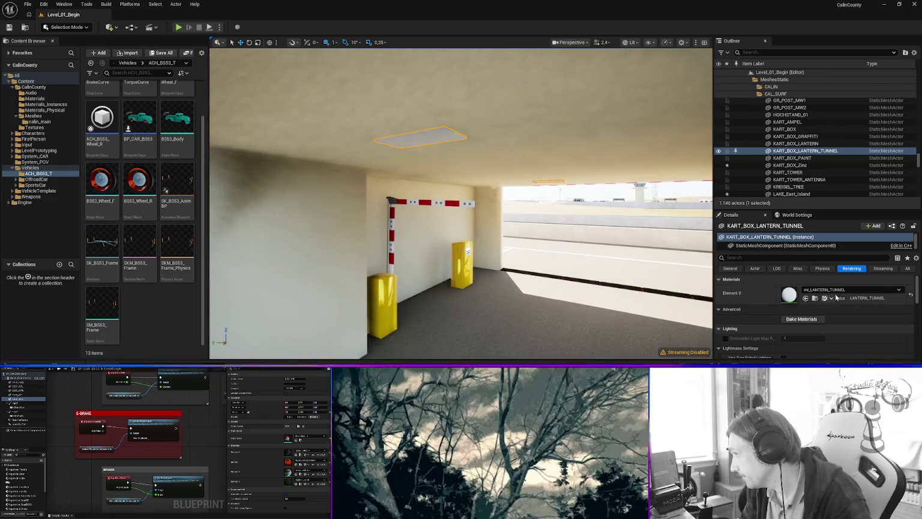
- Fly out of the tunnel past the garages and cone course to the chevron barriers
left_click_drag(490, 288, 516, 273)
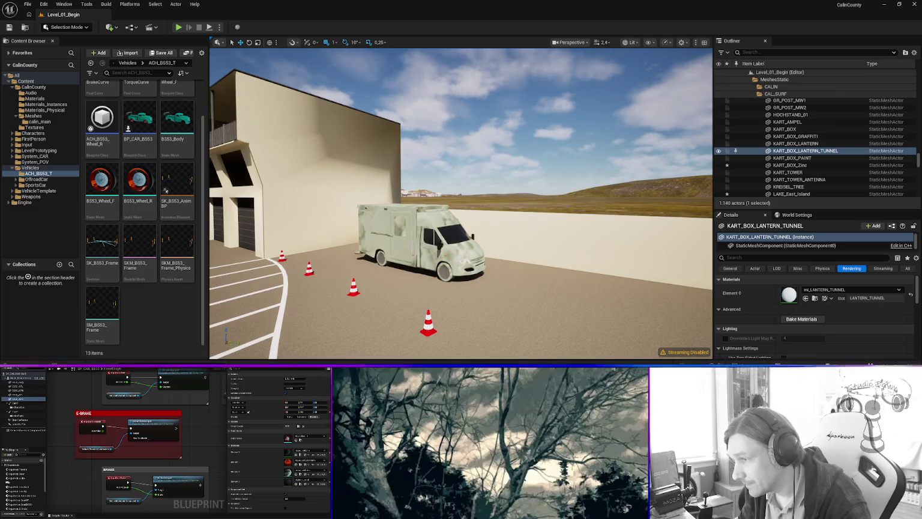
key("a")
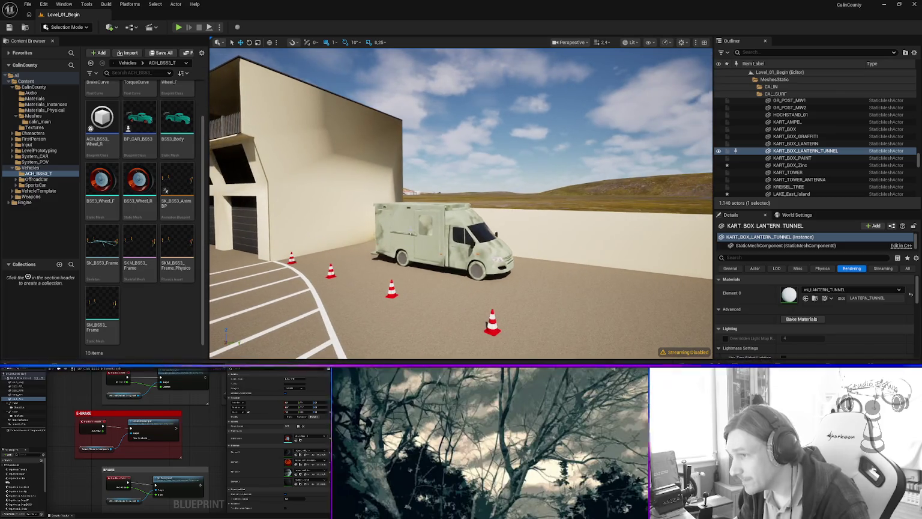
key("s")
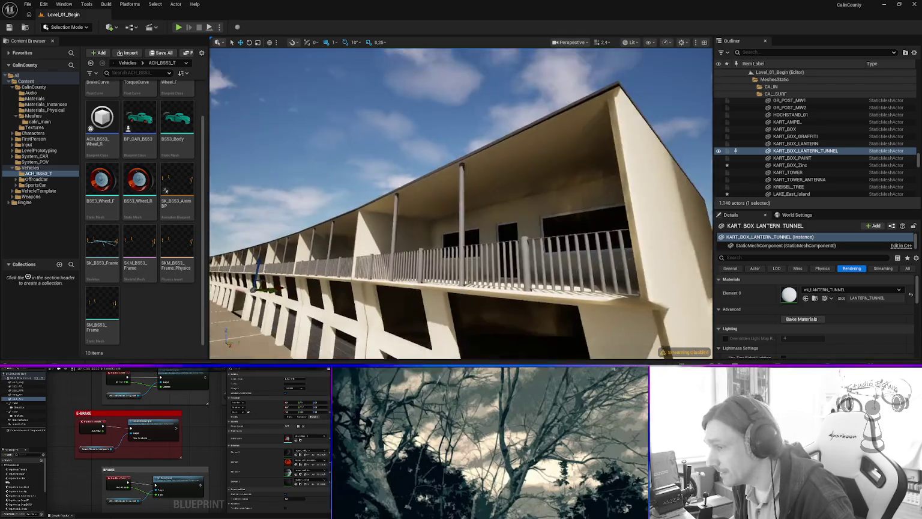
key("w")
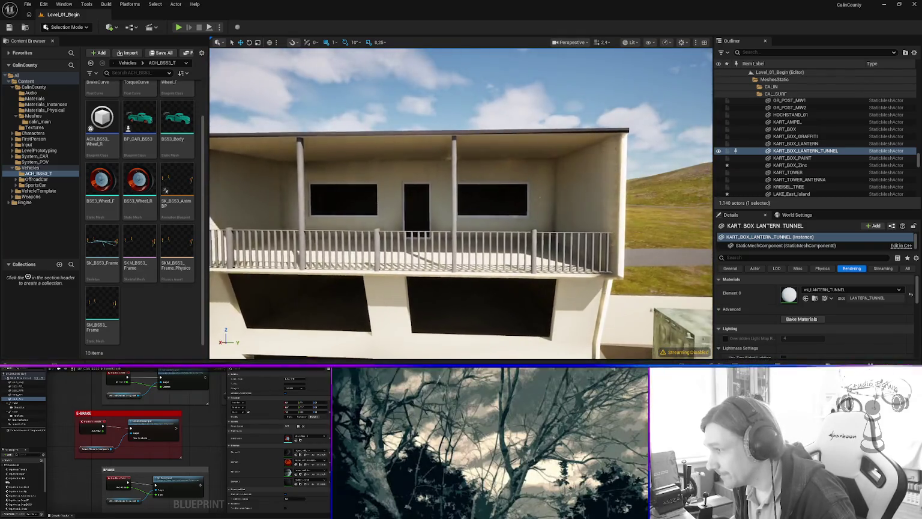
key("w")
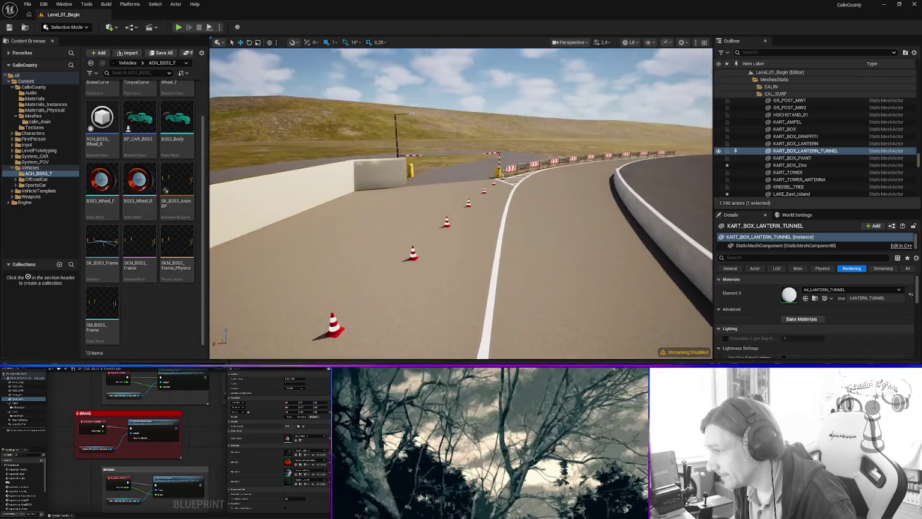
key("w")
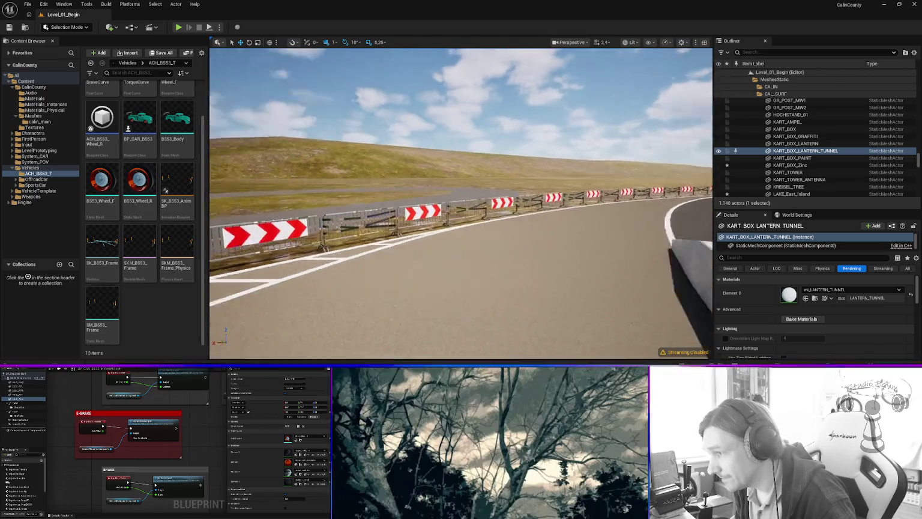
key("w")
- Select the yellow DRIFT_BOX_FENCE and search 'zinc' in its Element 0 material picker
left_click(417, 220)
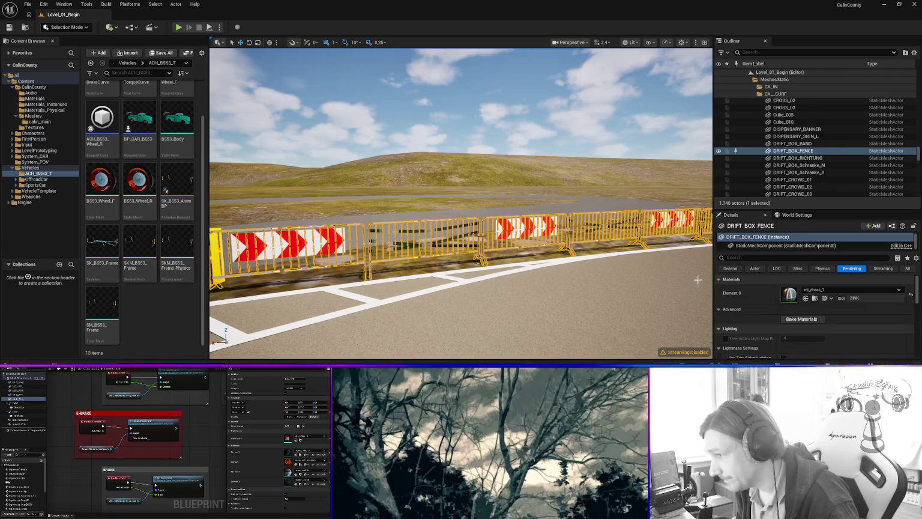
left_click(830, 290)
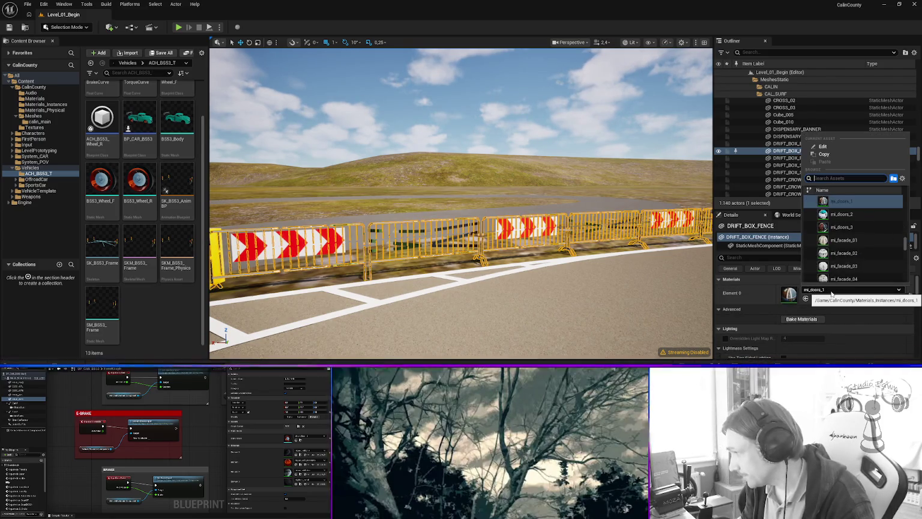
type("zinc")
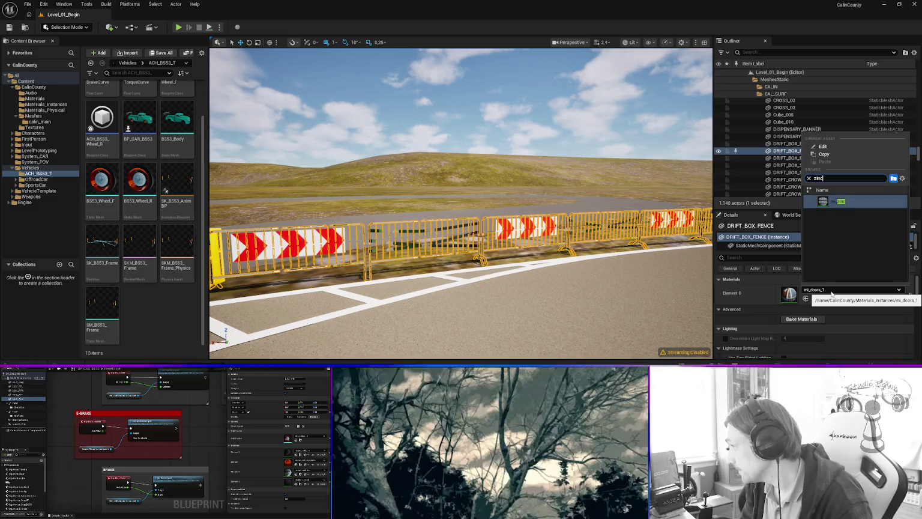